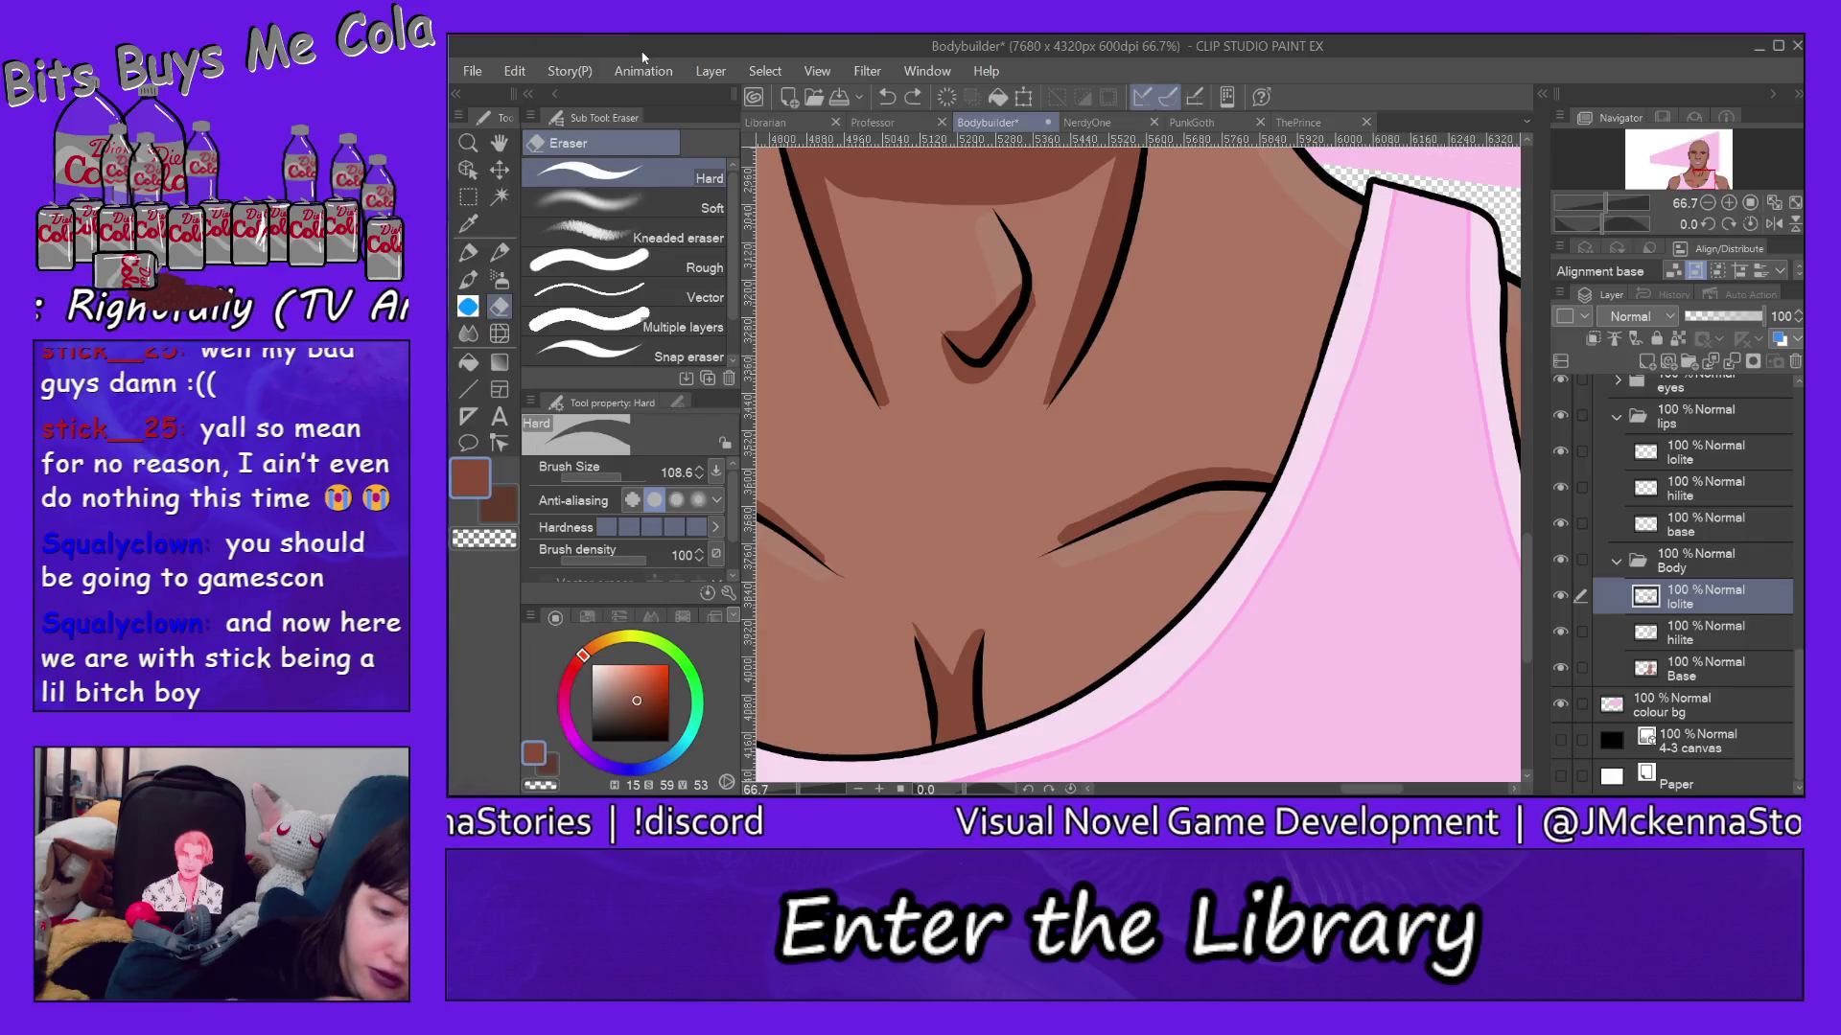
Erase the brown lowlight stroke beside the pink strap on the body lolite and hilite layers.
mouse_move(1176, 451)
mouse_down()
mouse_move(1102, 480)
mouse_move(1014, 569)
mouse_up()
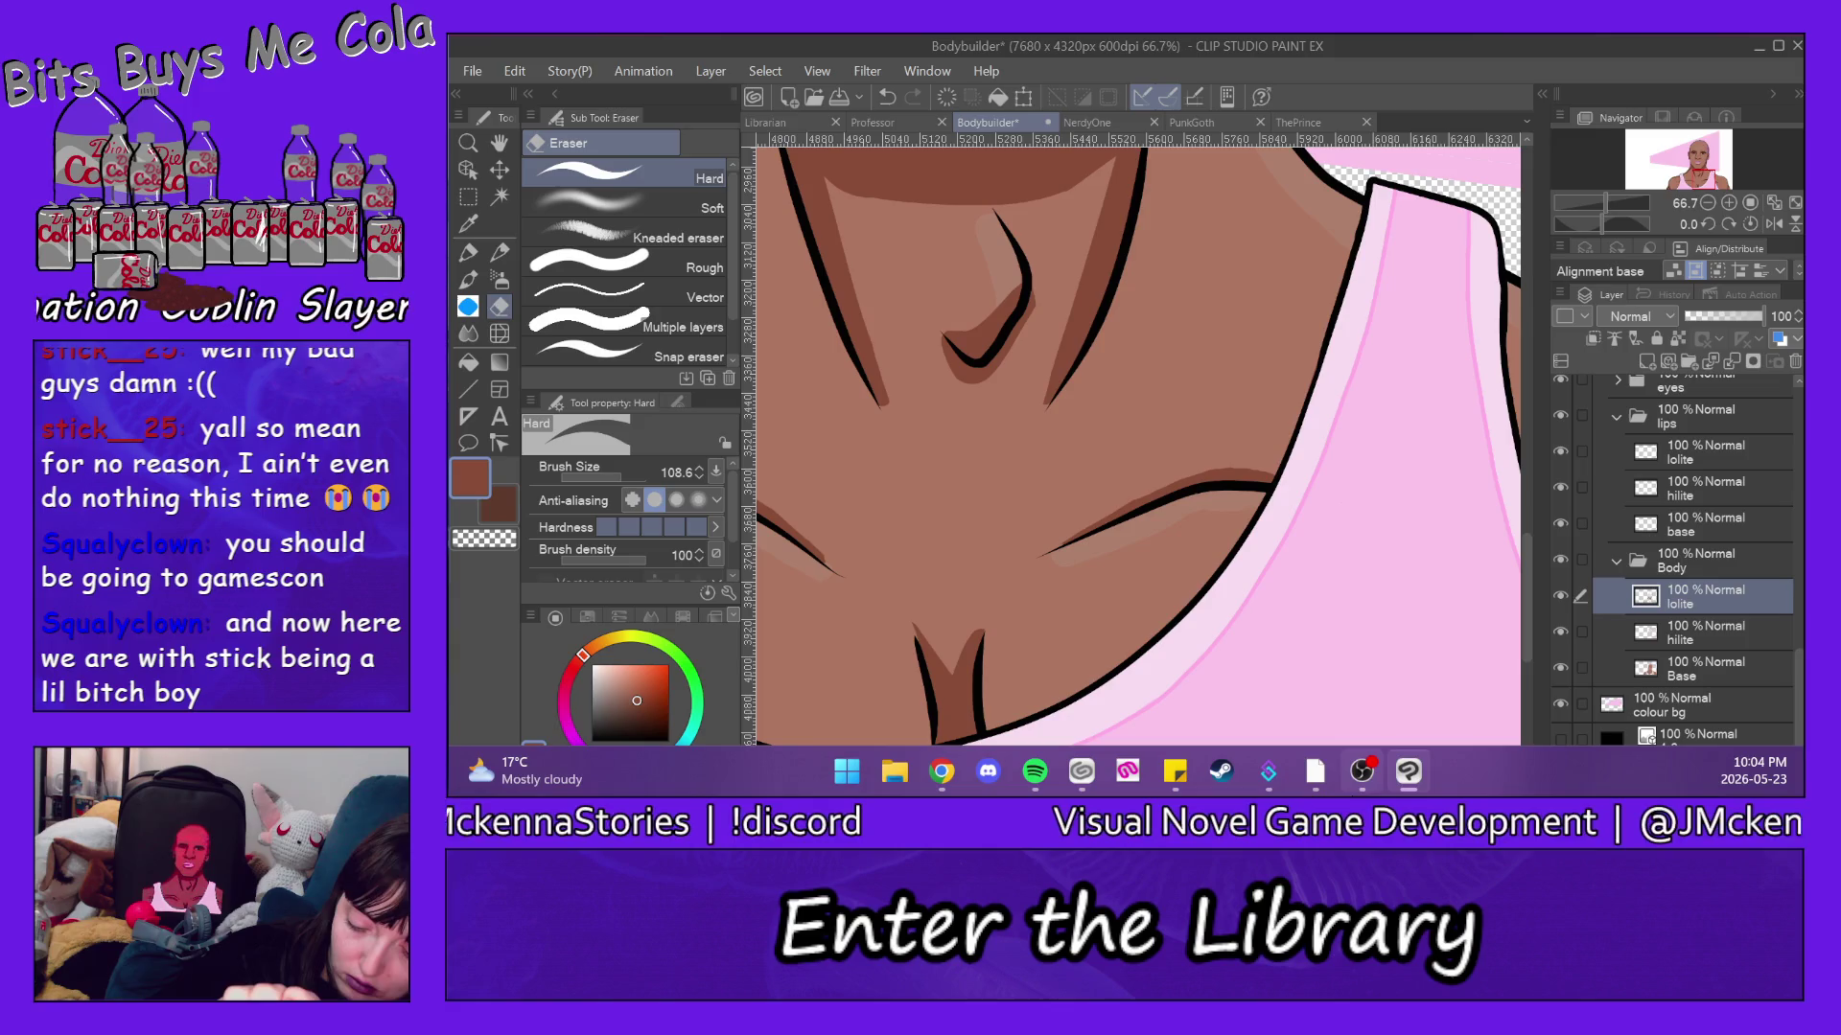
drag(1362, 790, 1403, 790)
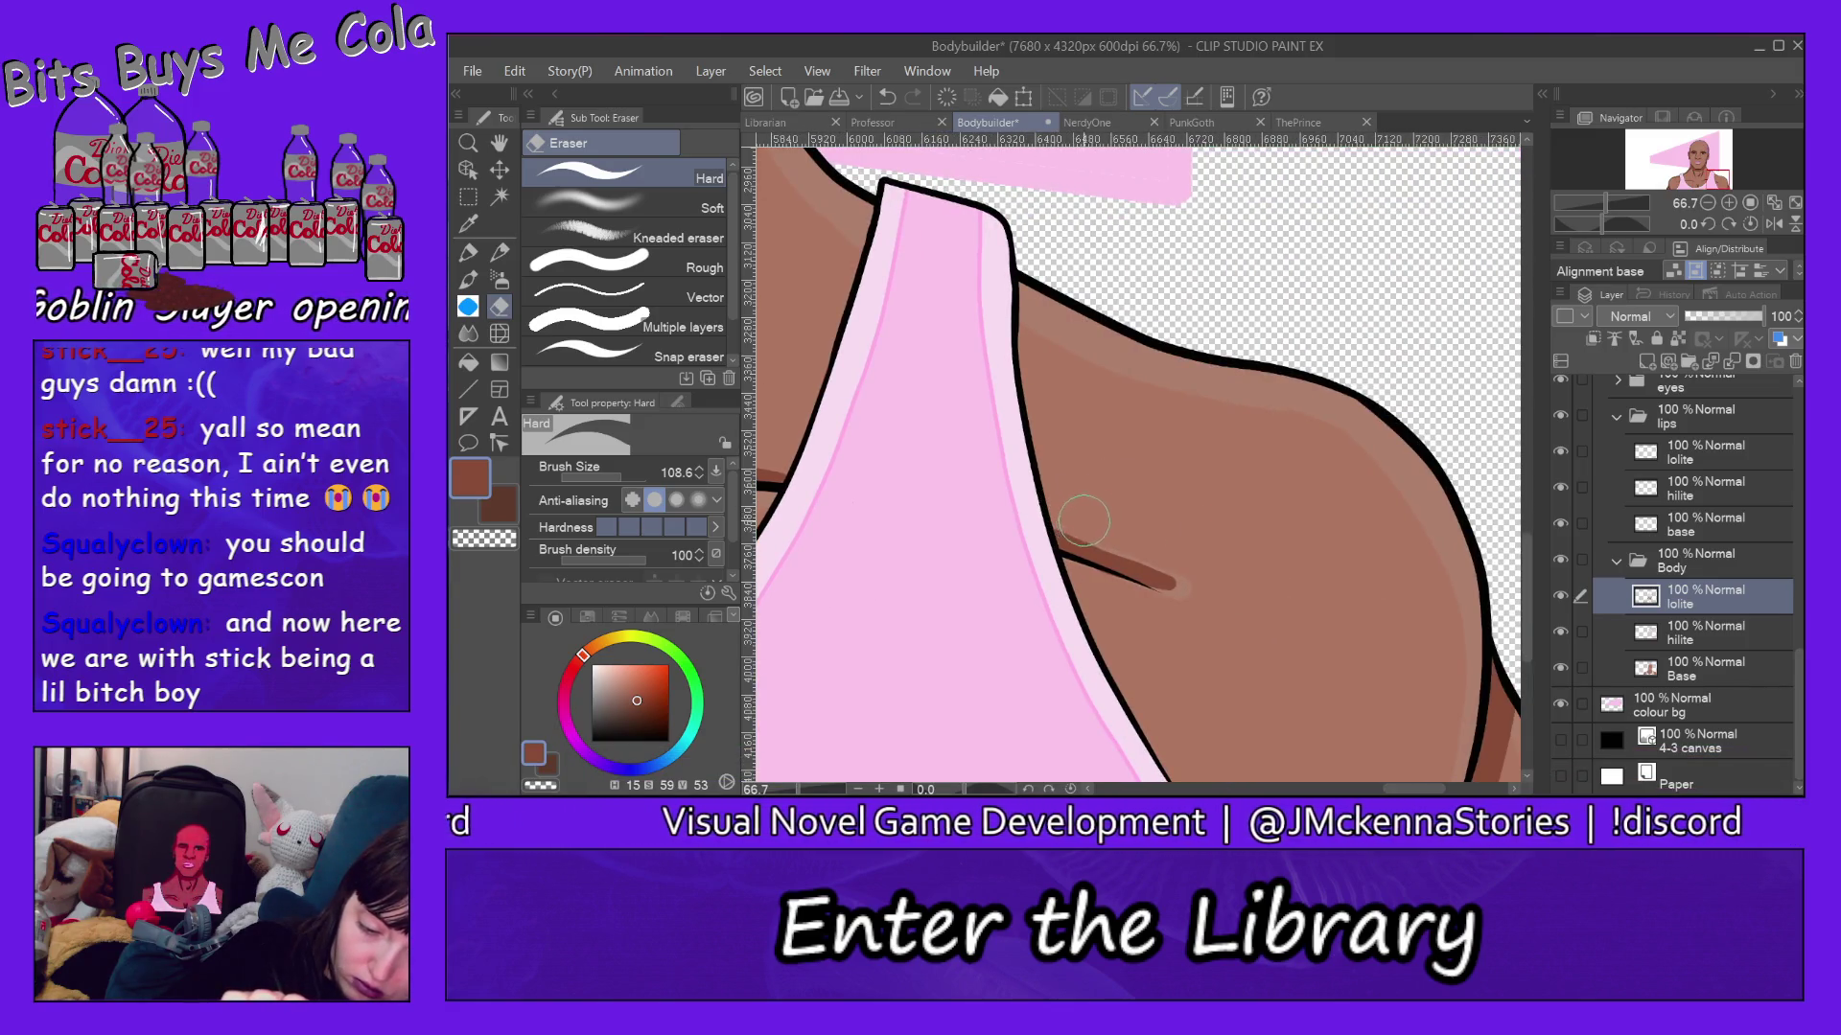
drag(1115, 536, 1184, 570)
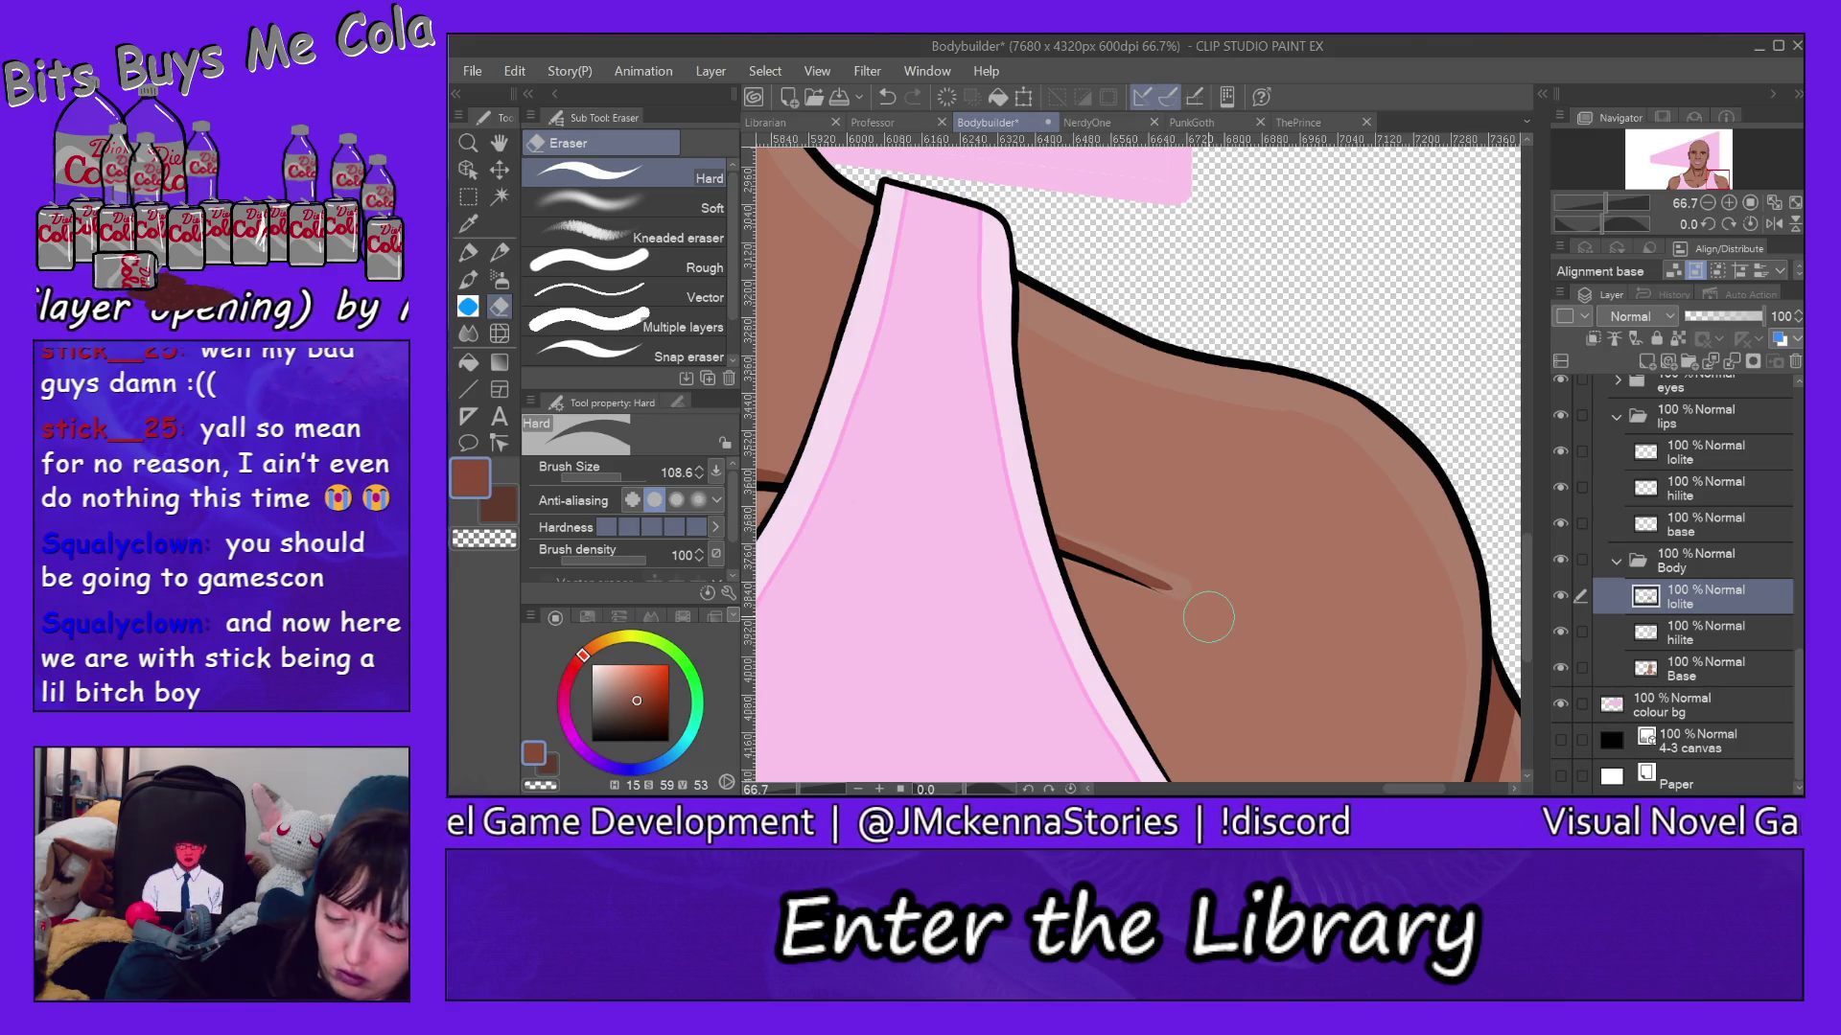
key(alt+[)
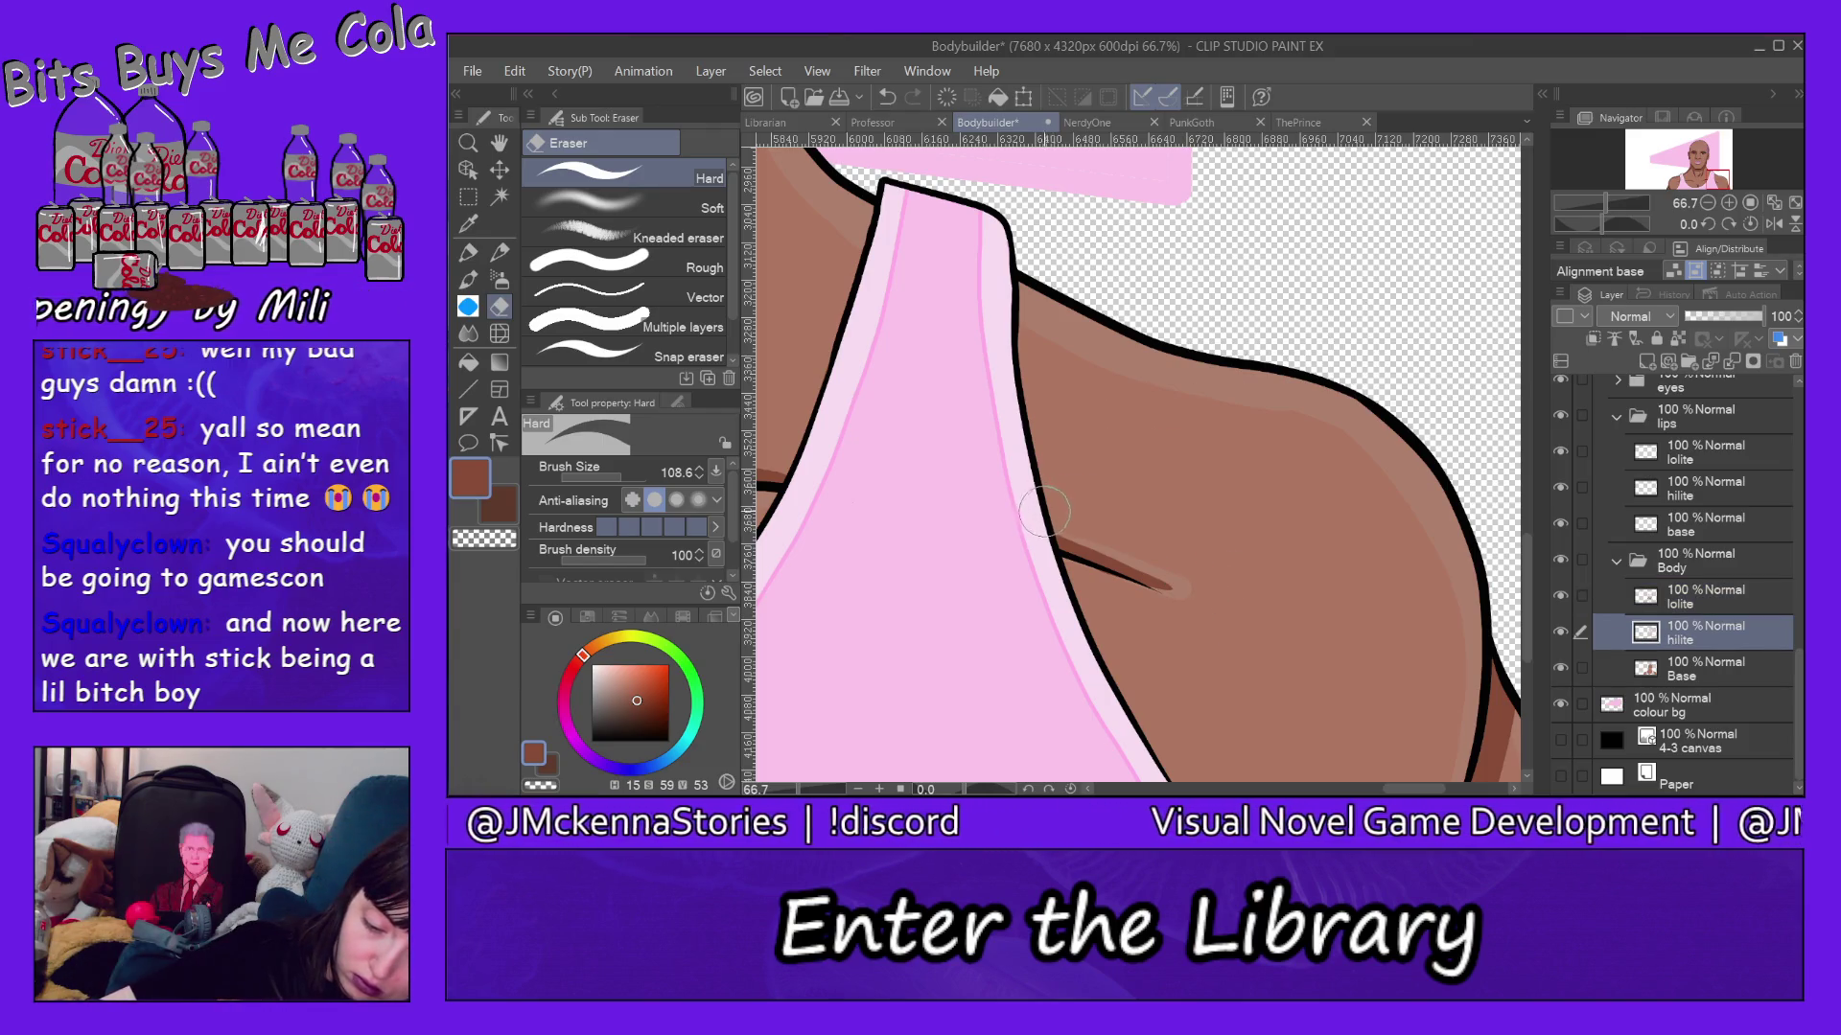
drag(1045, 513, 1223, 595)
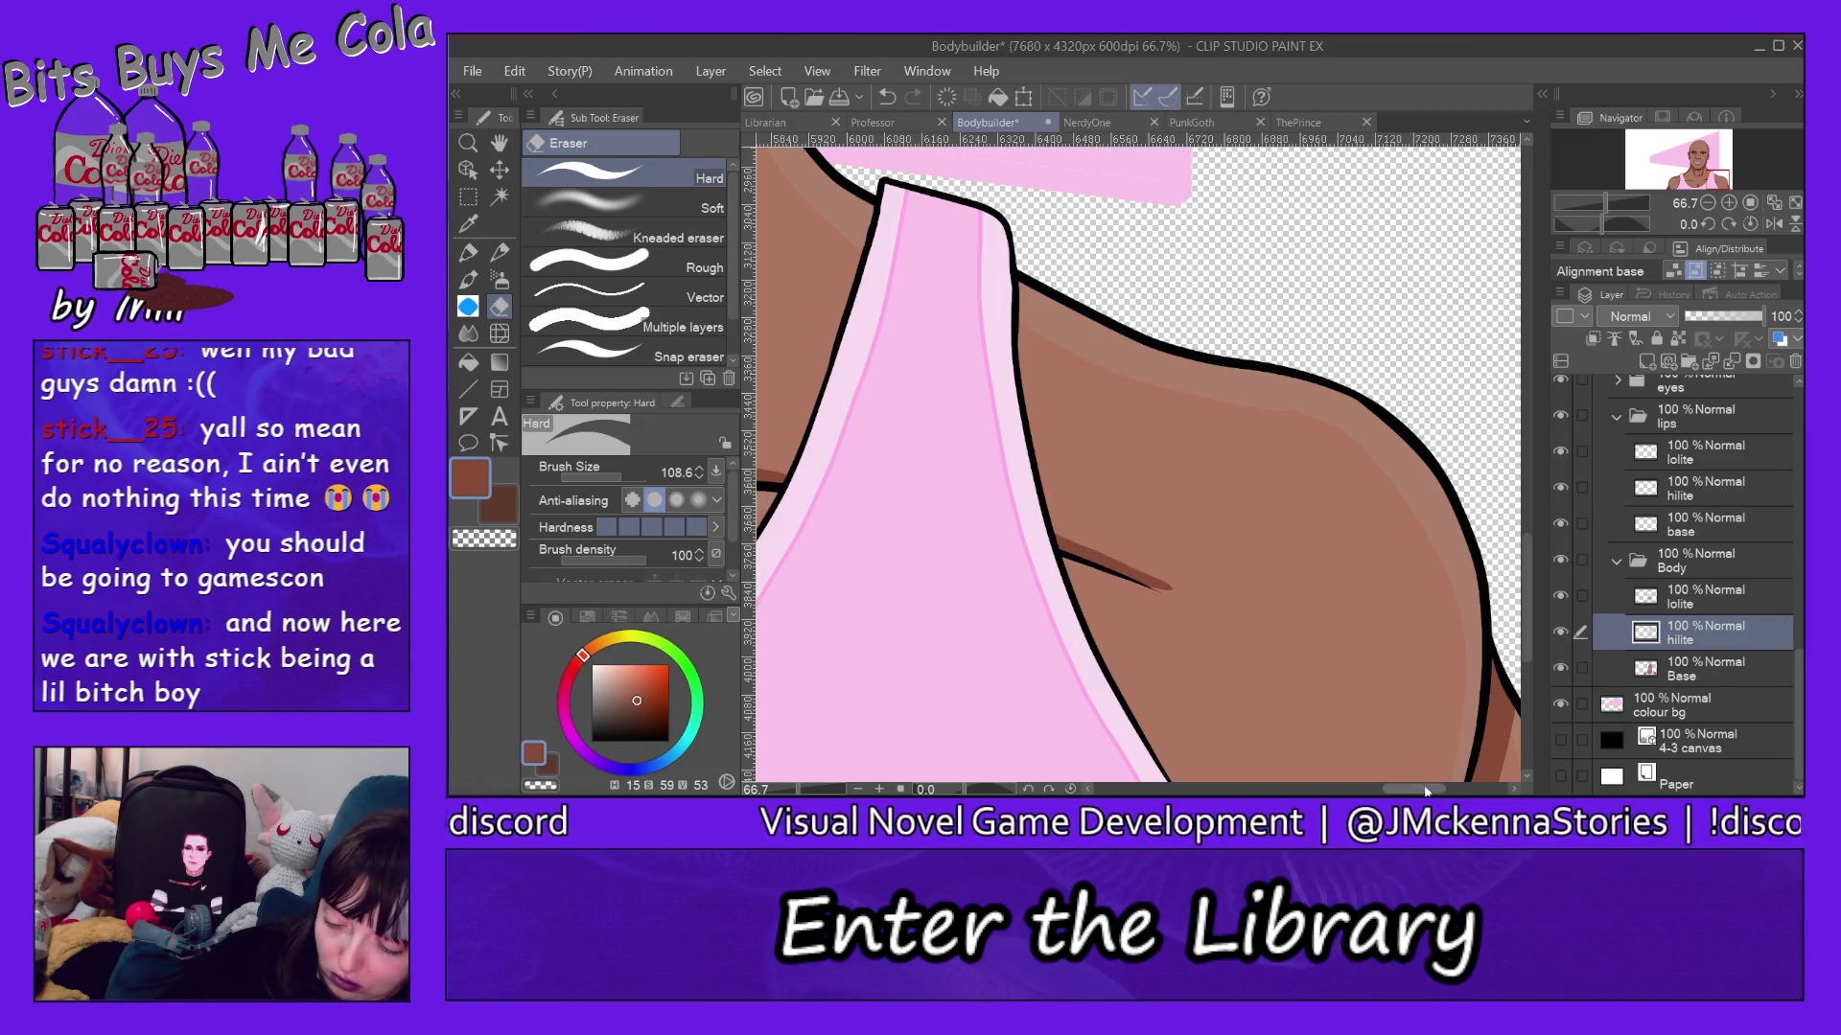
drag(1419, 790, 1351, 790)
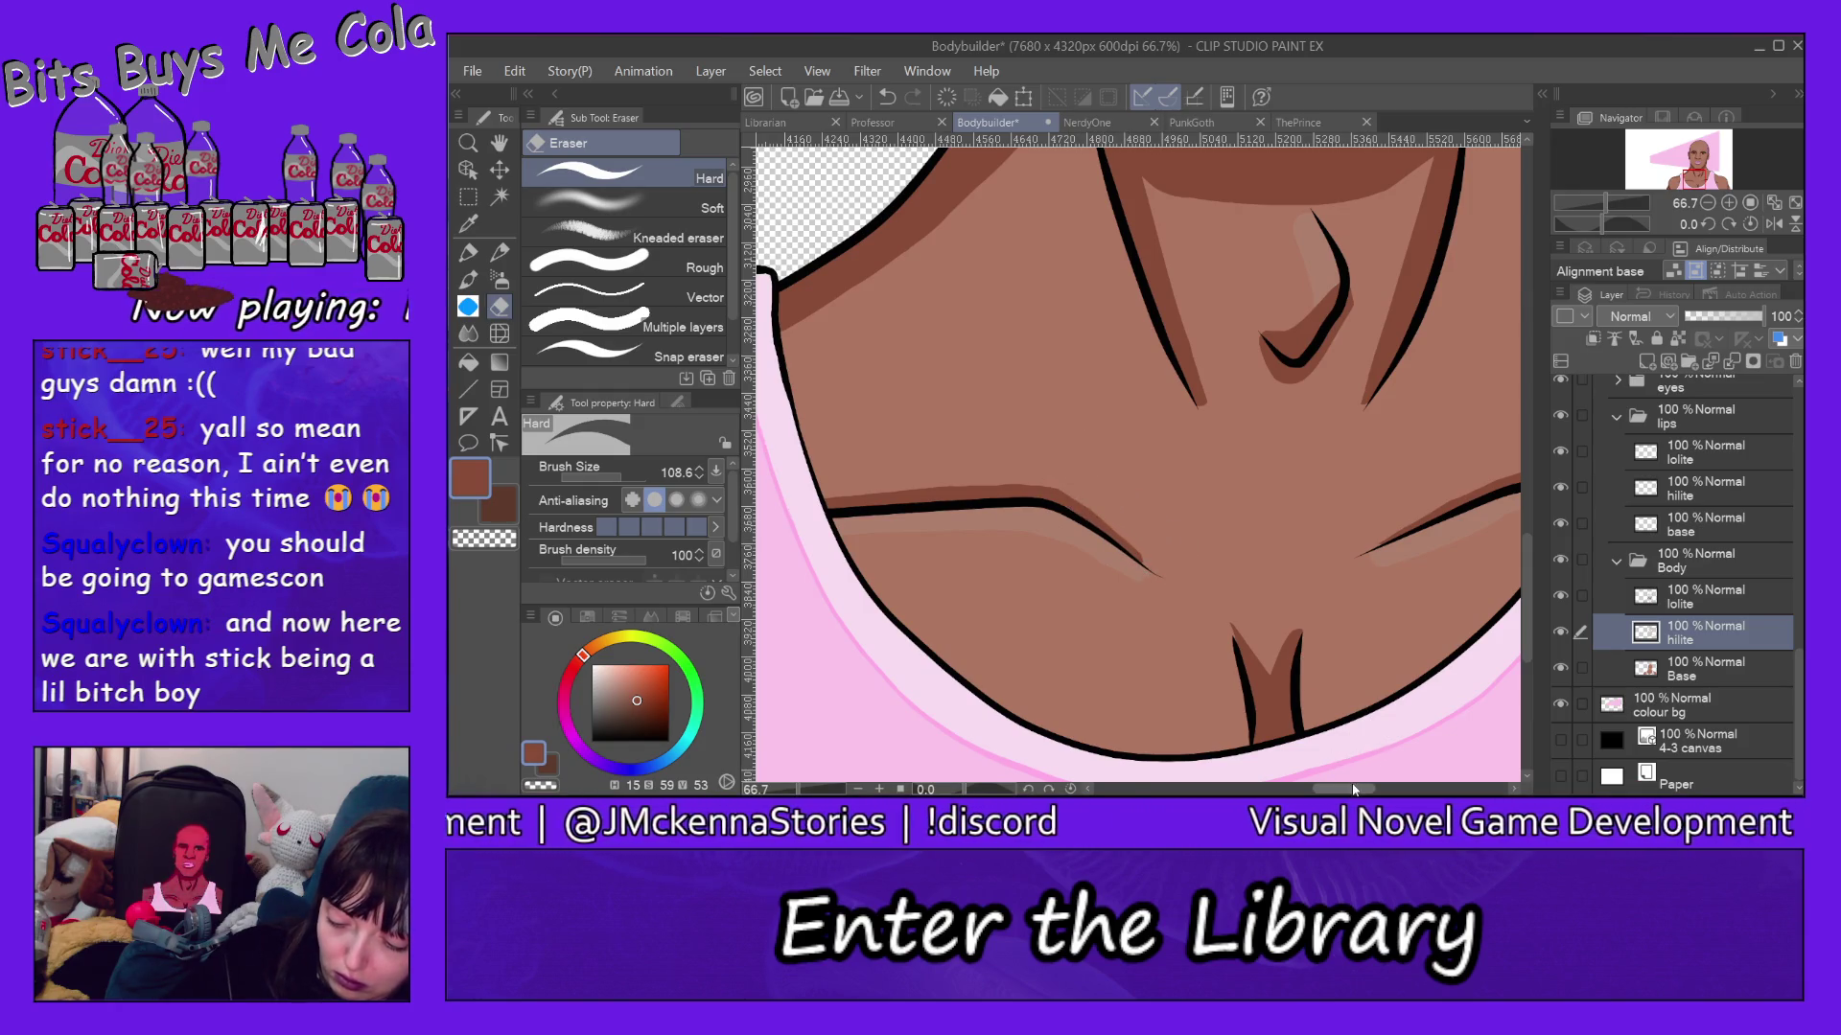
mouse_move(1340, 792)
mouse_down()
mouse_move(1311, 790)
mouse_move(1413, 791)
mouse_up()
Repaint the brown diagonal line beside the strap in tan skin colour picked from the canvas.
key(p)
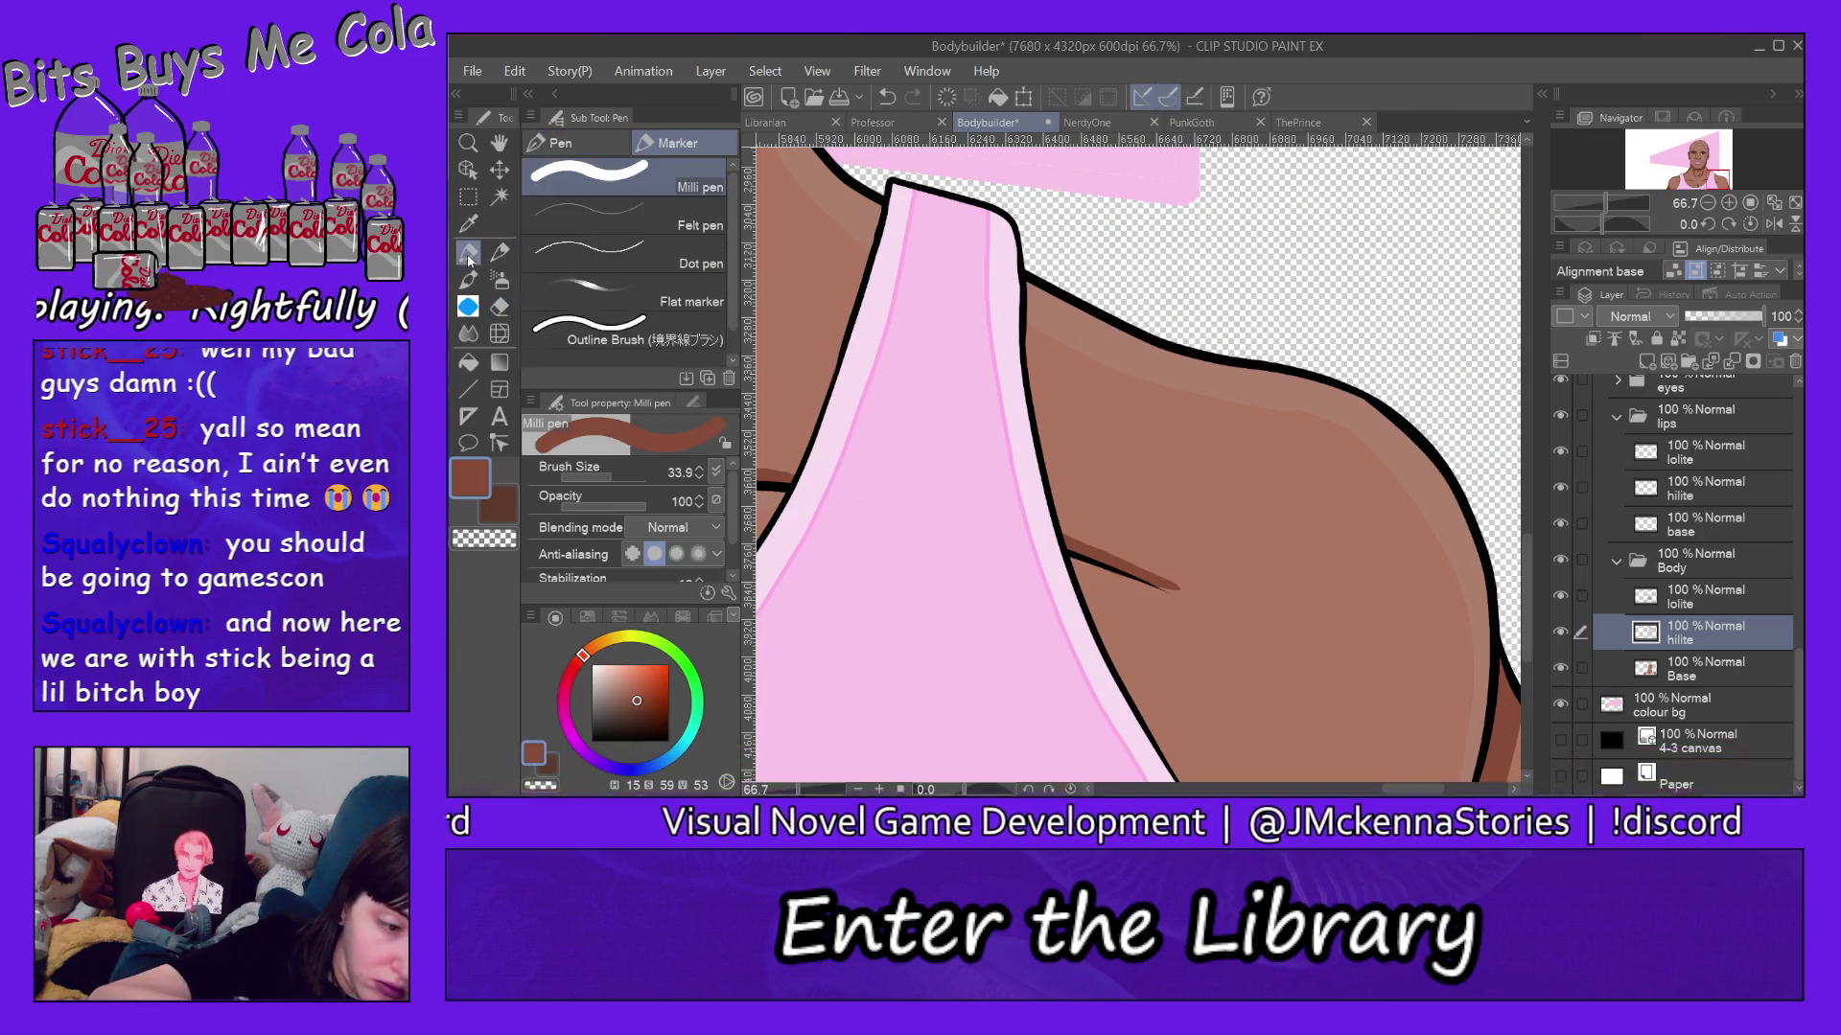
drag(1069, 551, 1168, 595)
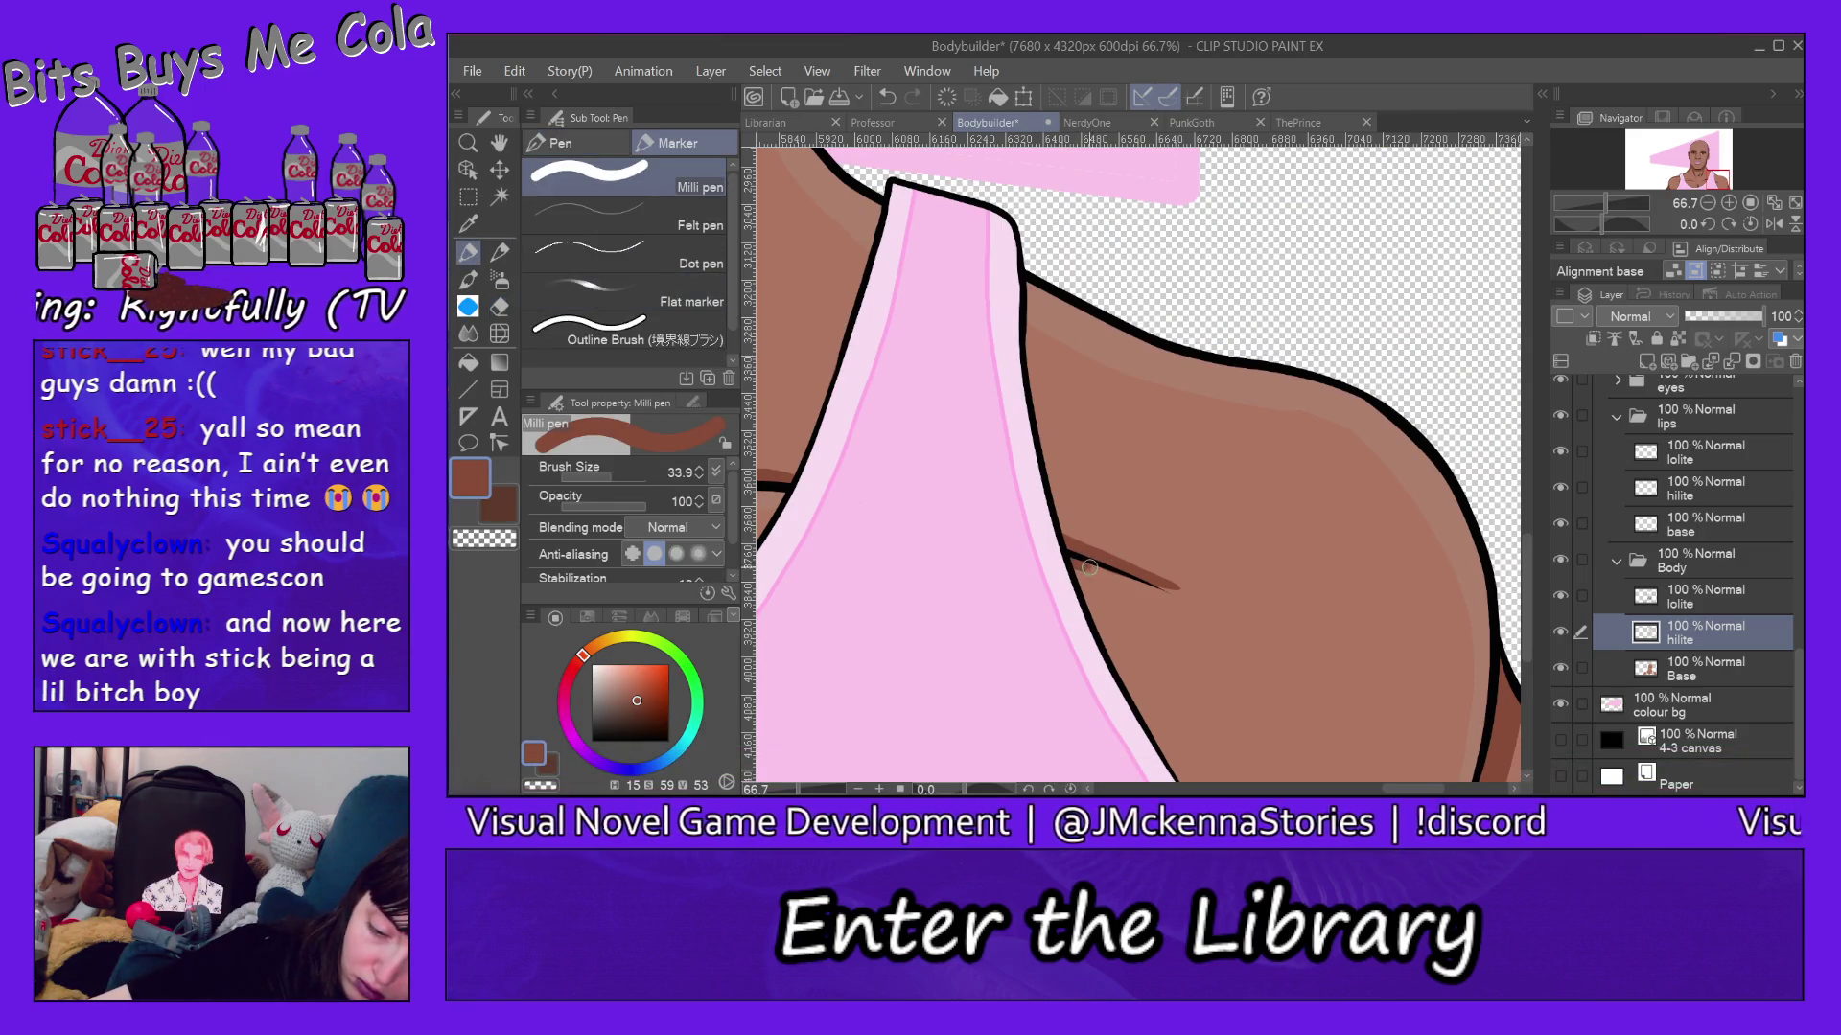
key(ctrl+z)
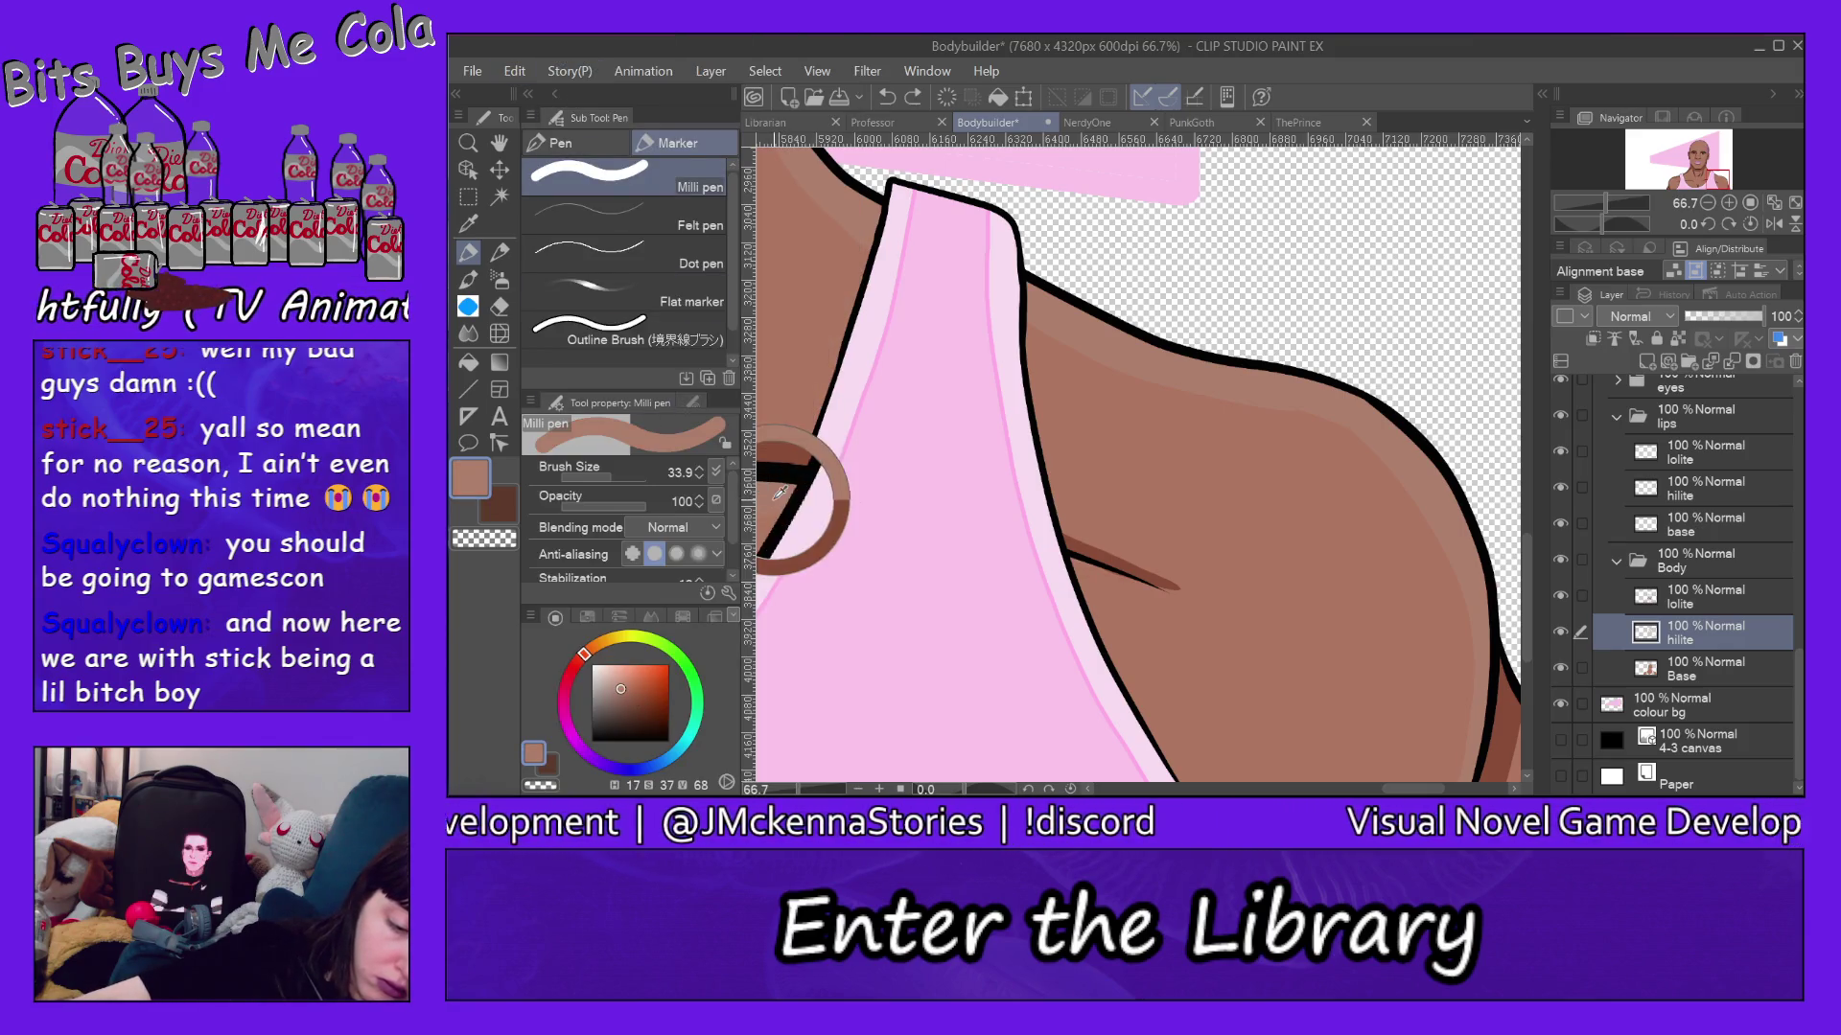
alt+click(782, 489)
drag(1066, 554, 1168, 595)
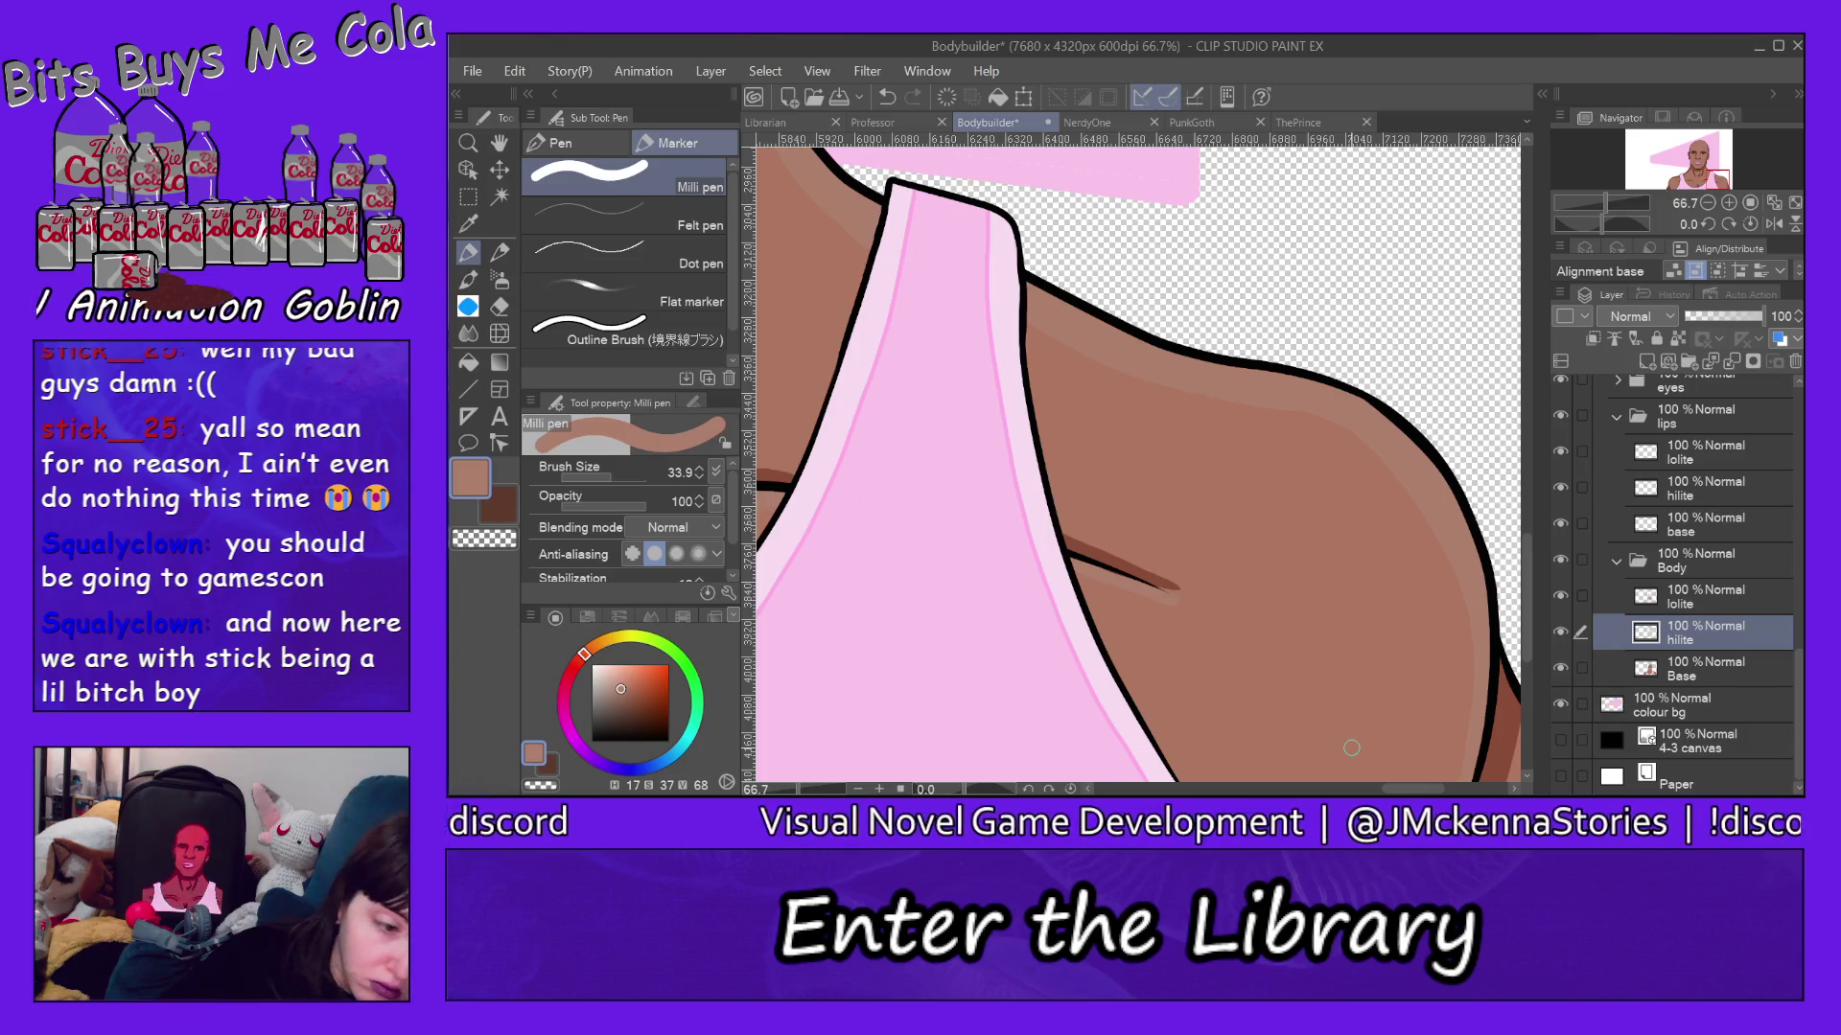
scroll(1371, 762, left, 5)
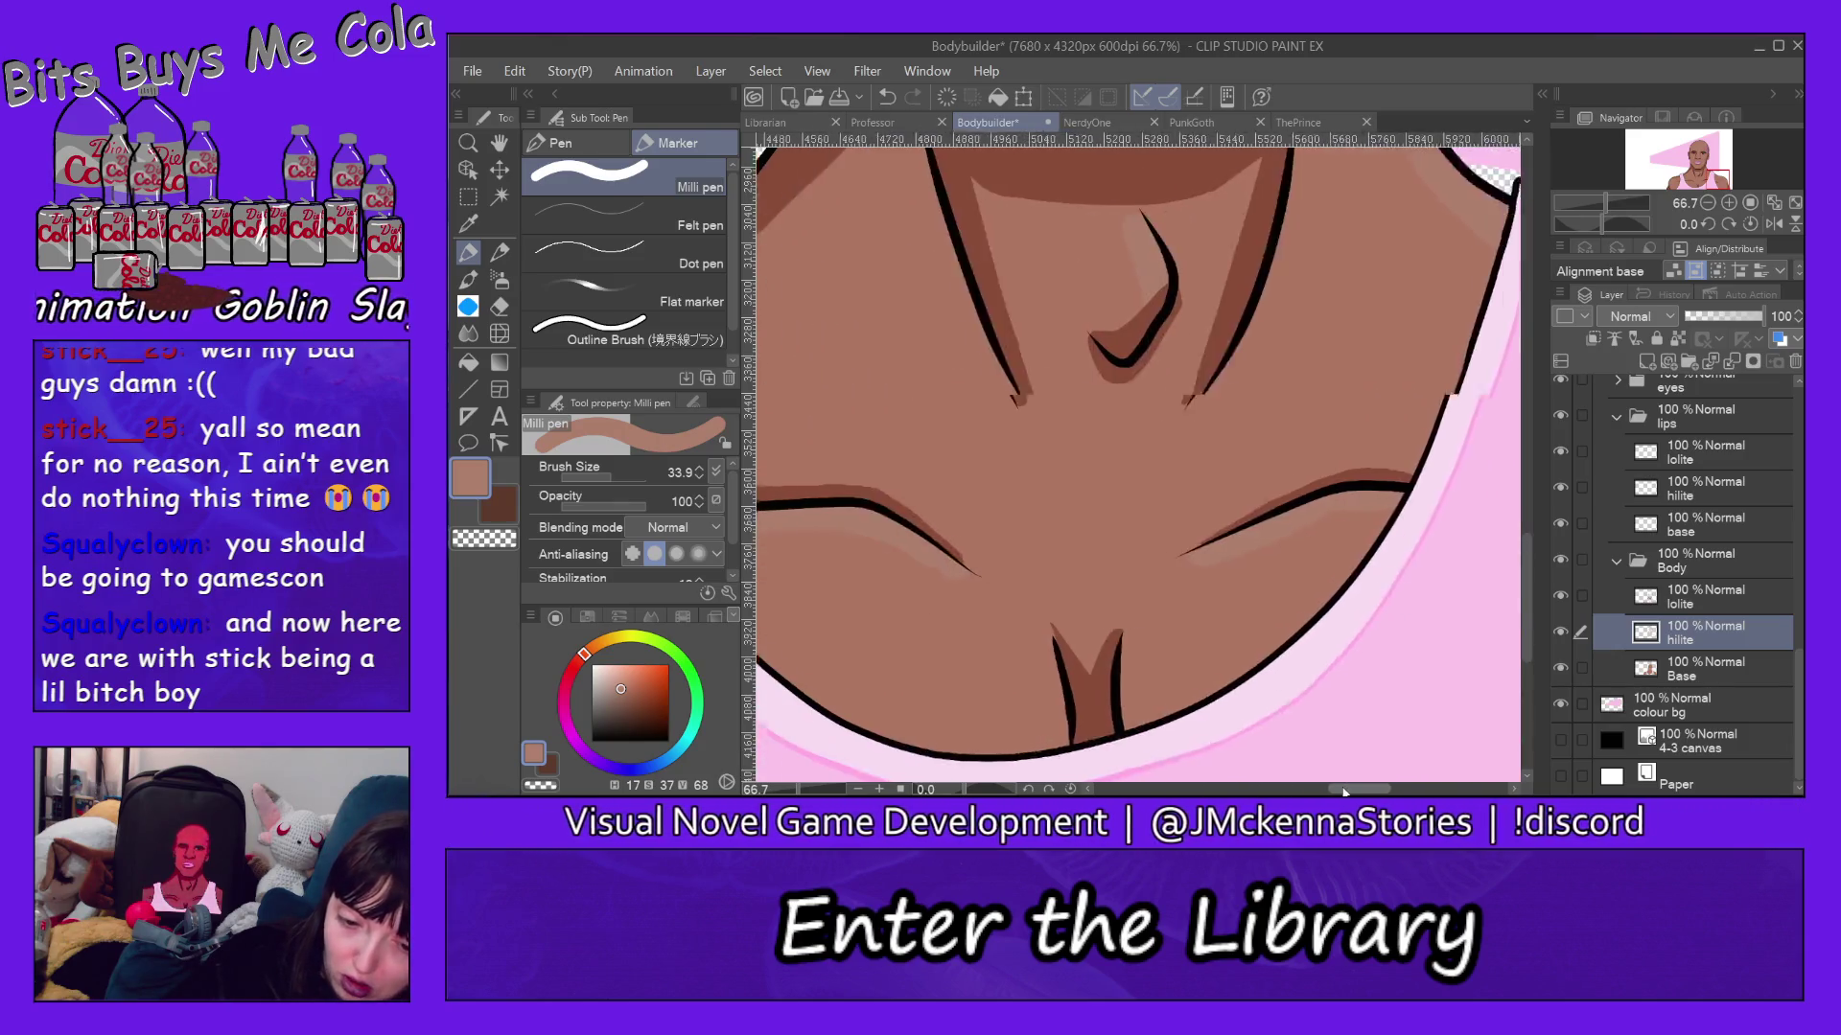
drag(1527, 564, 1524, 401)
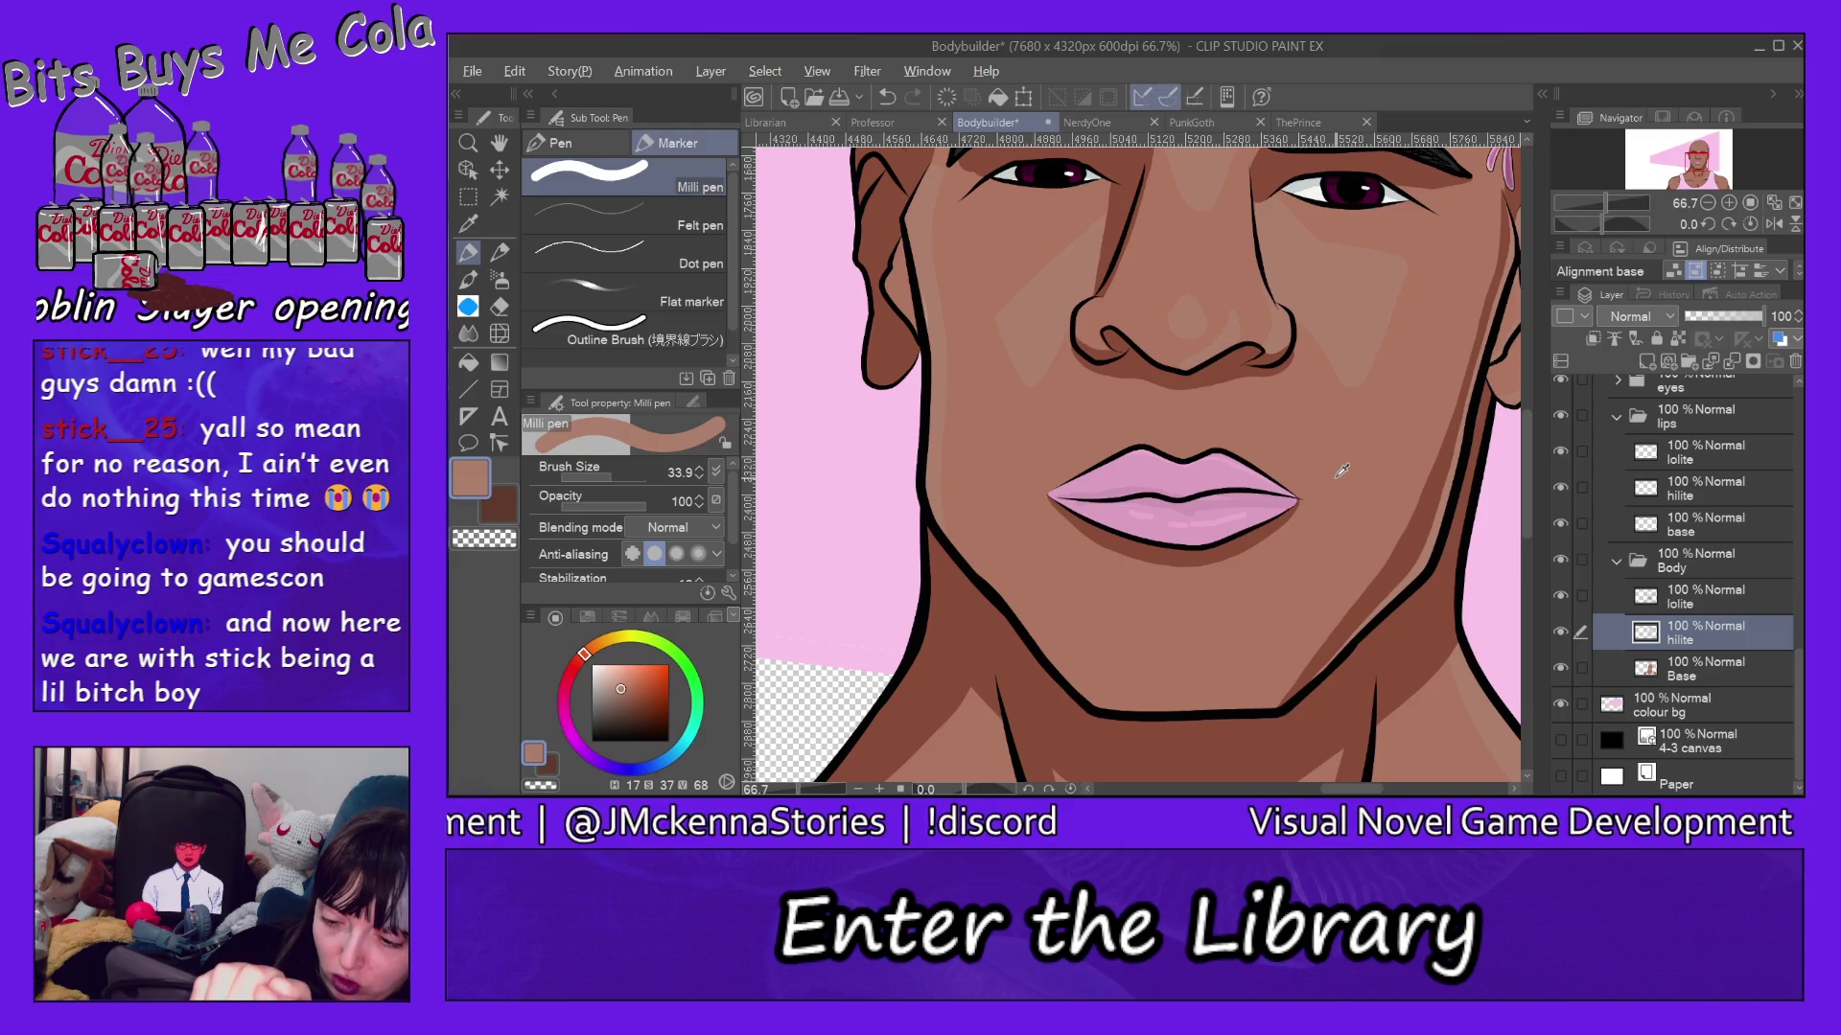
Paint skin colour over the upper lip's cupid's bow on the lips base layer.
ctrl+shift+click(1231, 469)
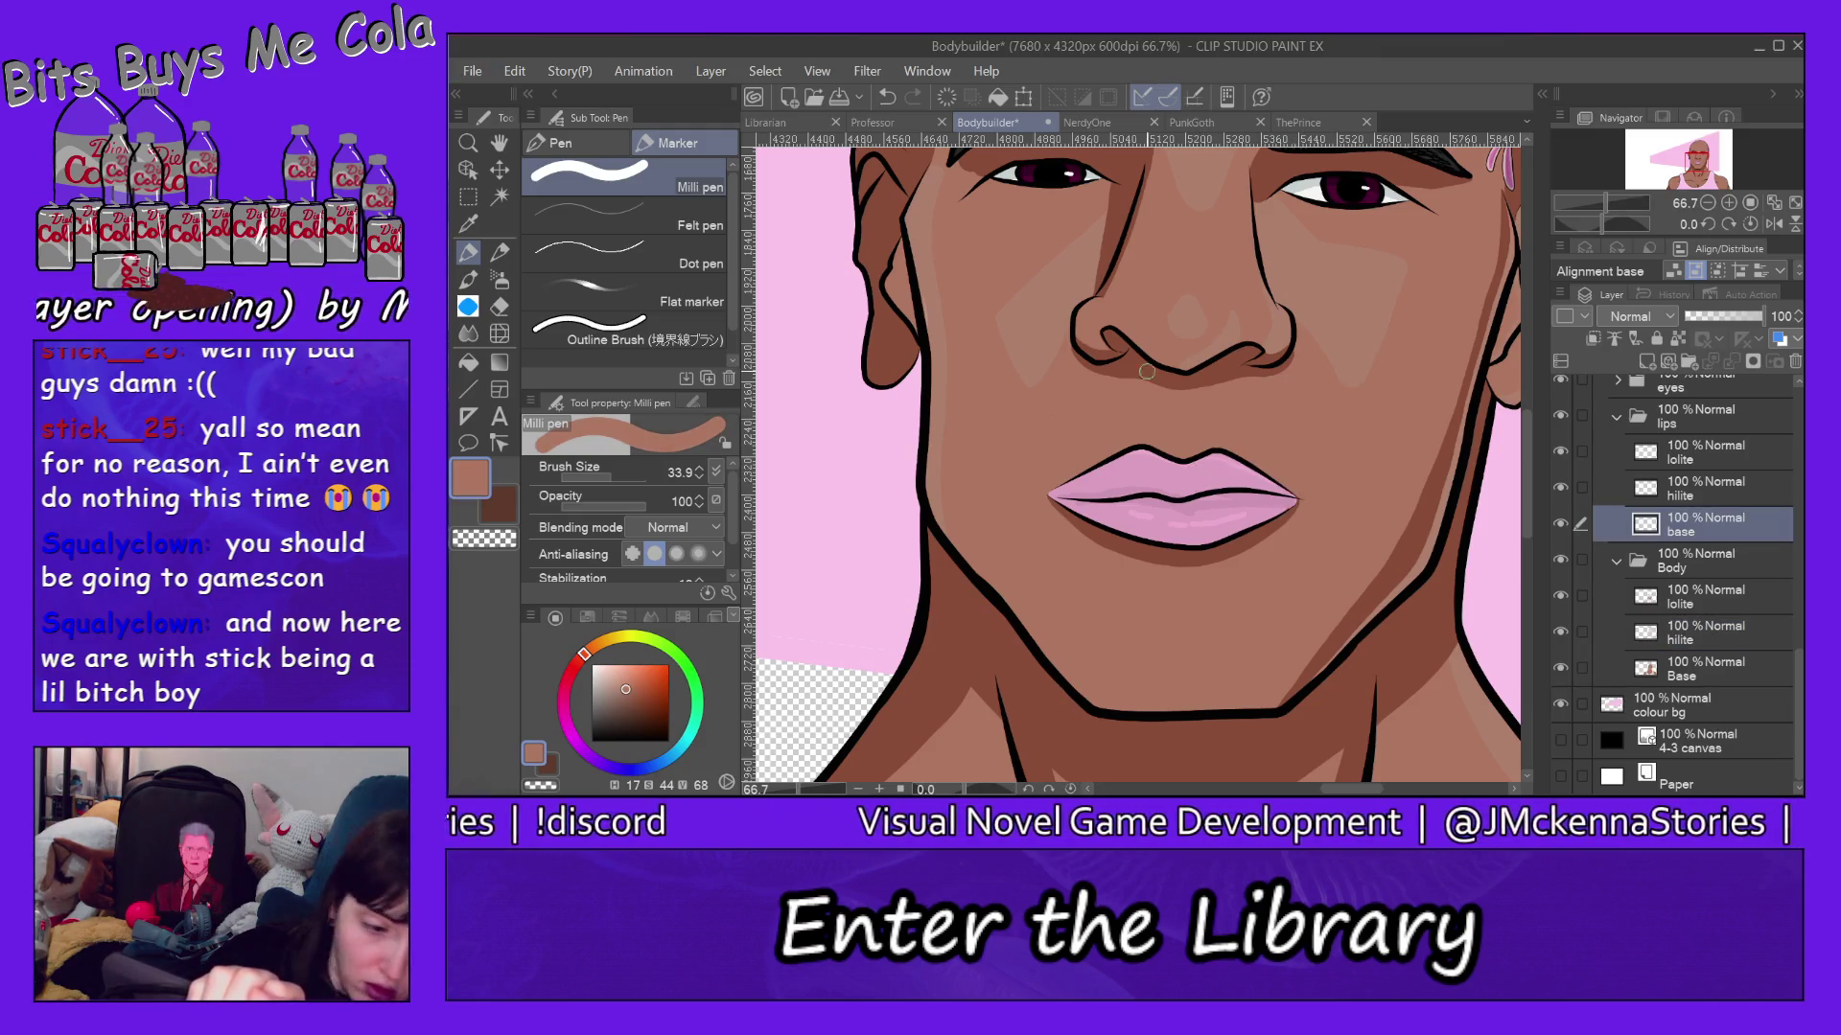
click(468, 362)
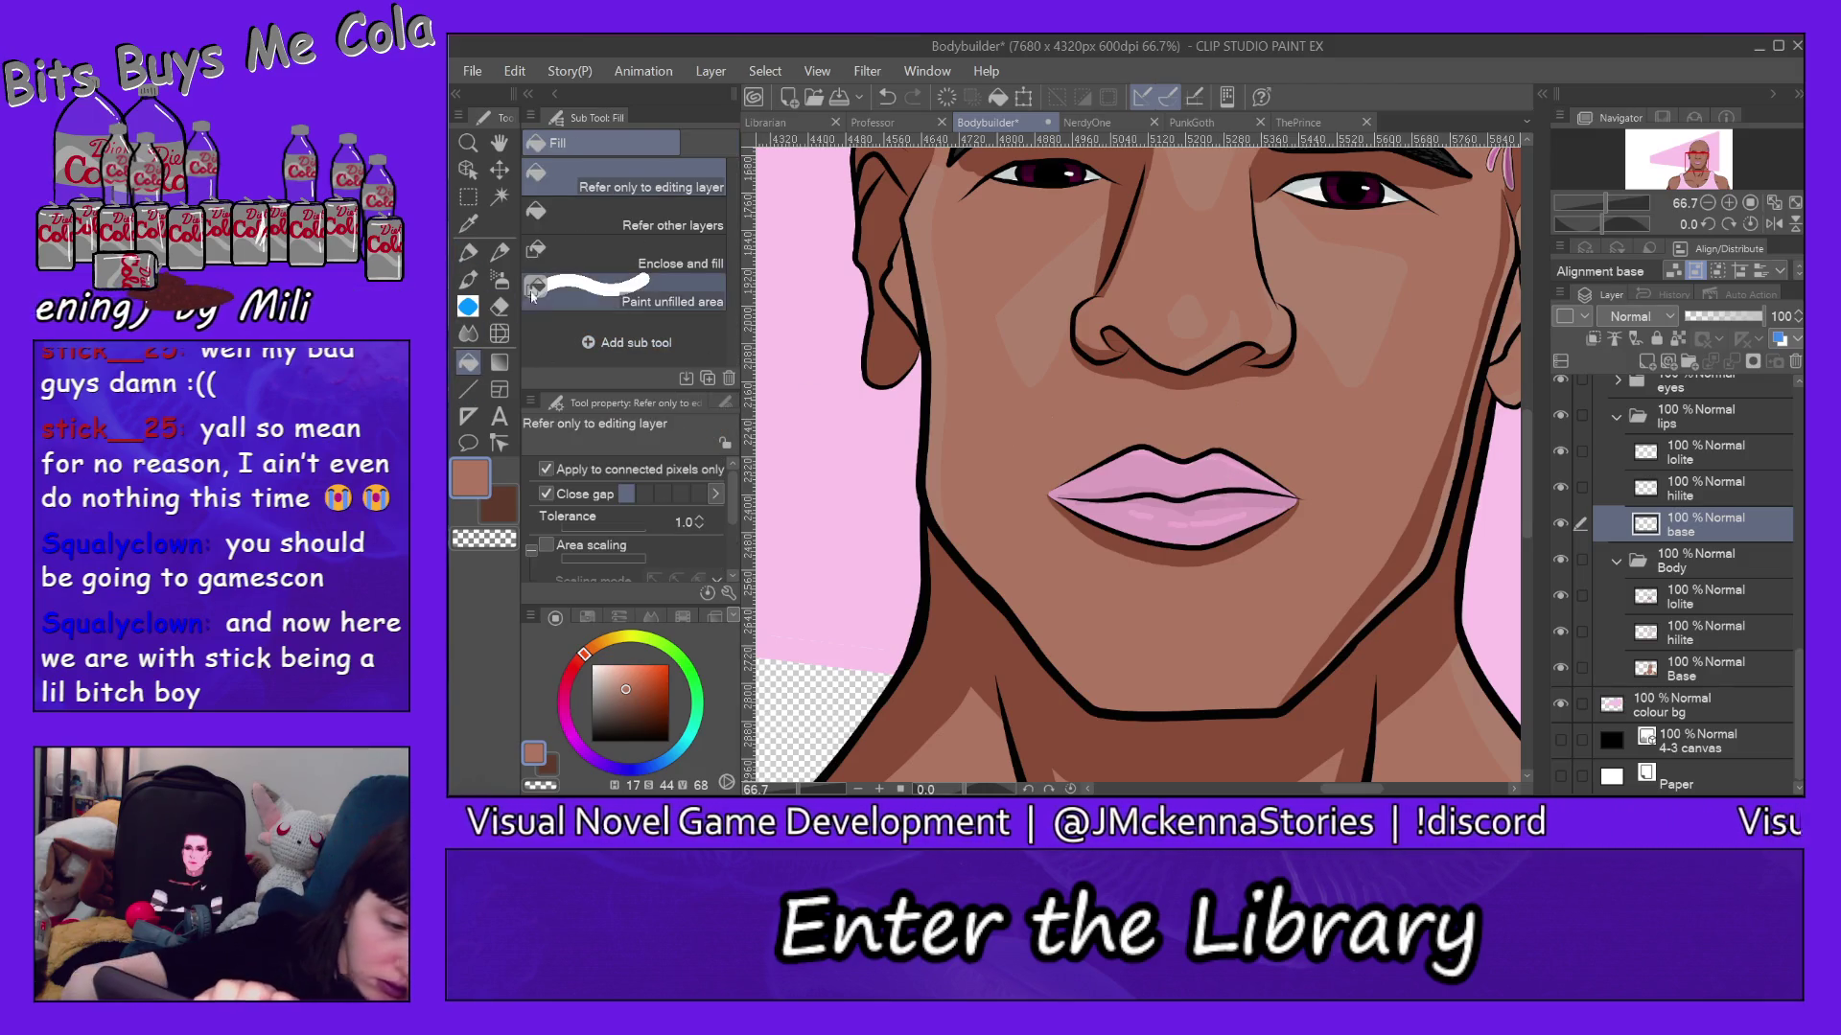
click(469, 254)
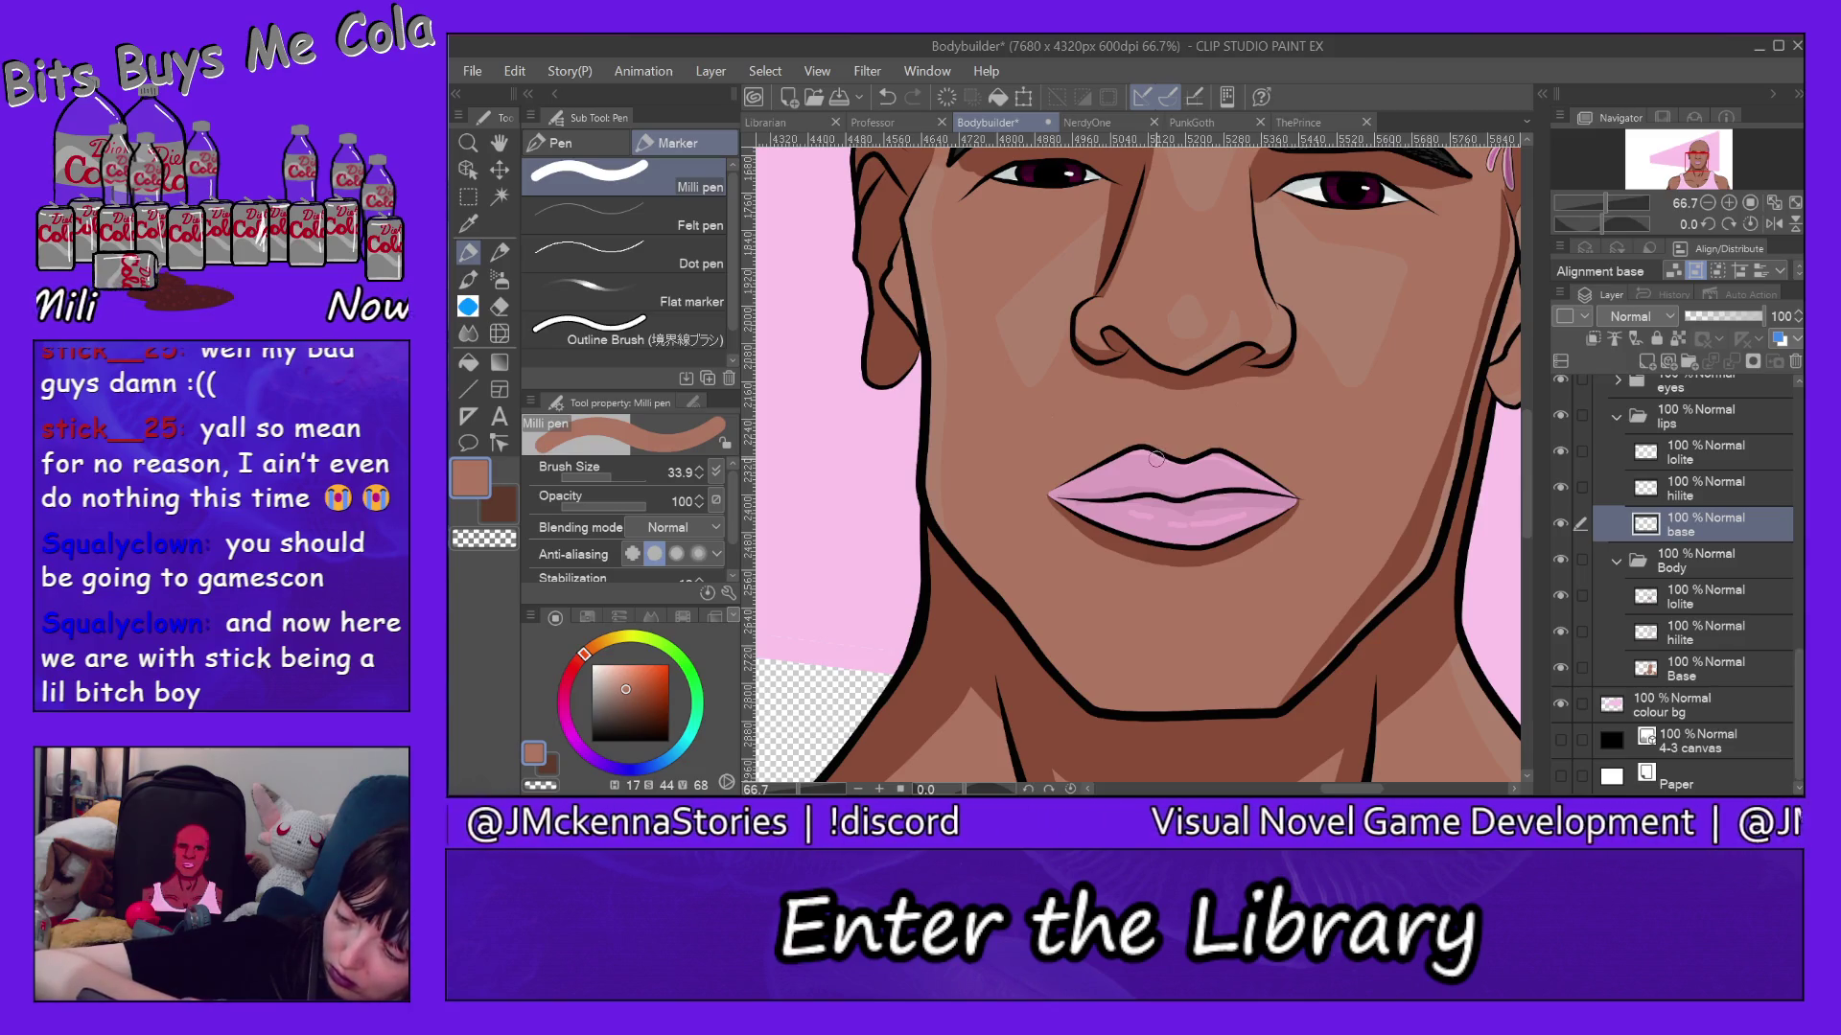
mouse_move(1156, 454)
mouse_down()
mouse_move(1116, 462)
mouse_move(1172, 460)
mouse_move(1100, 468)
mouse_up()
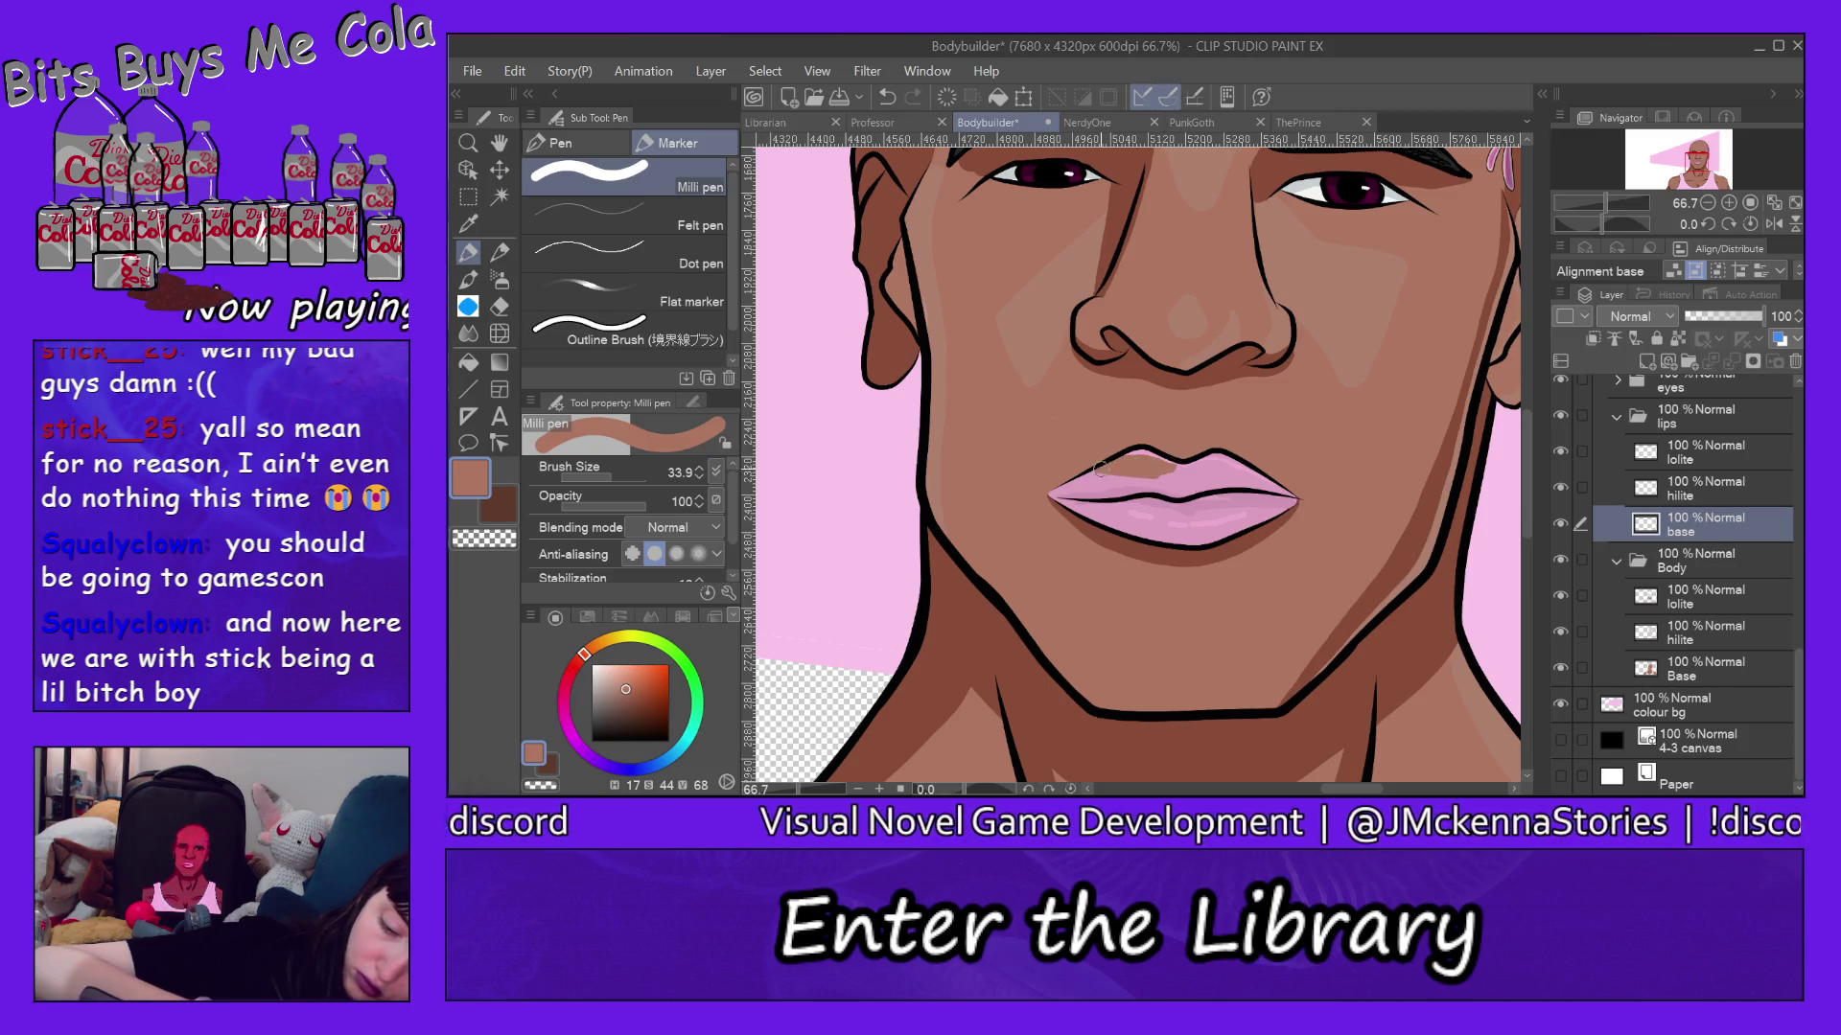
key(ctrl+z)
key(ctrl+z)
key(ctrl+z)
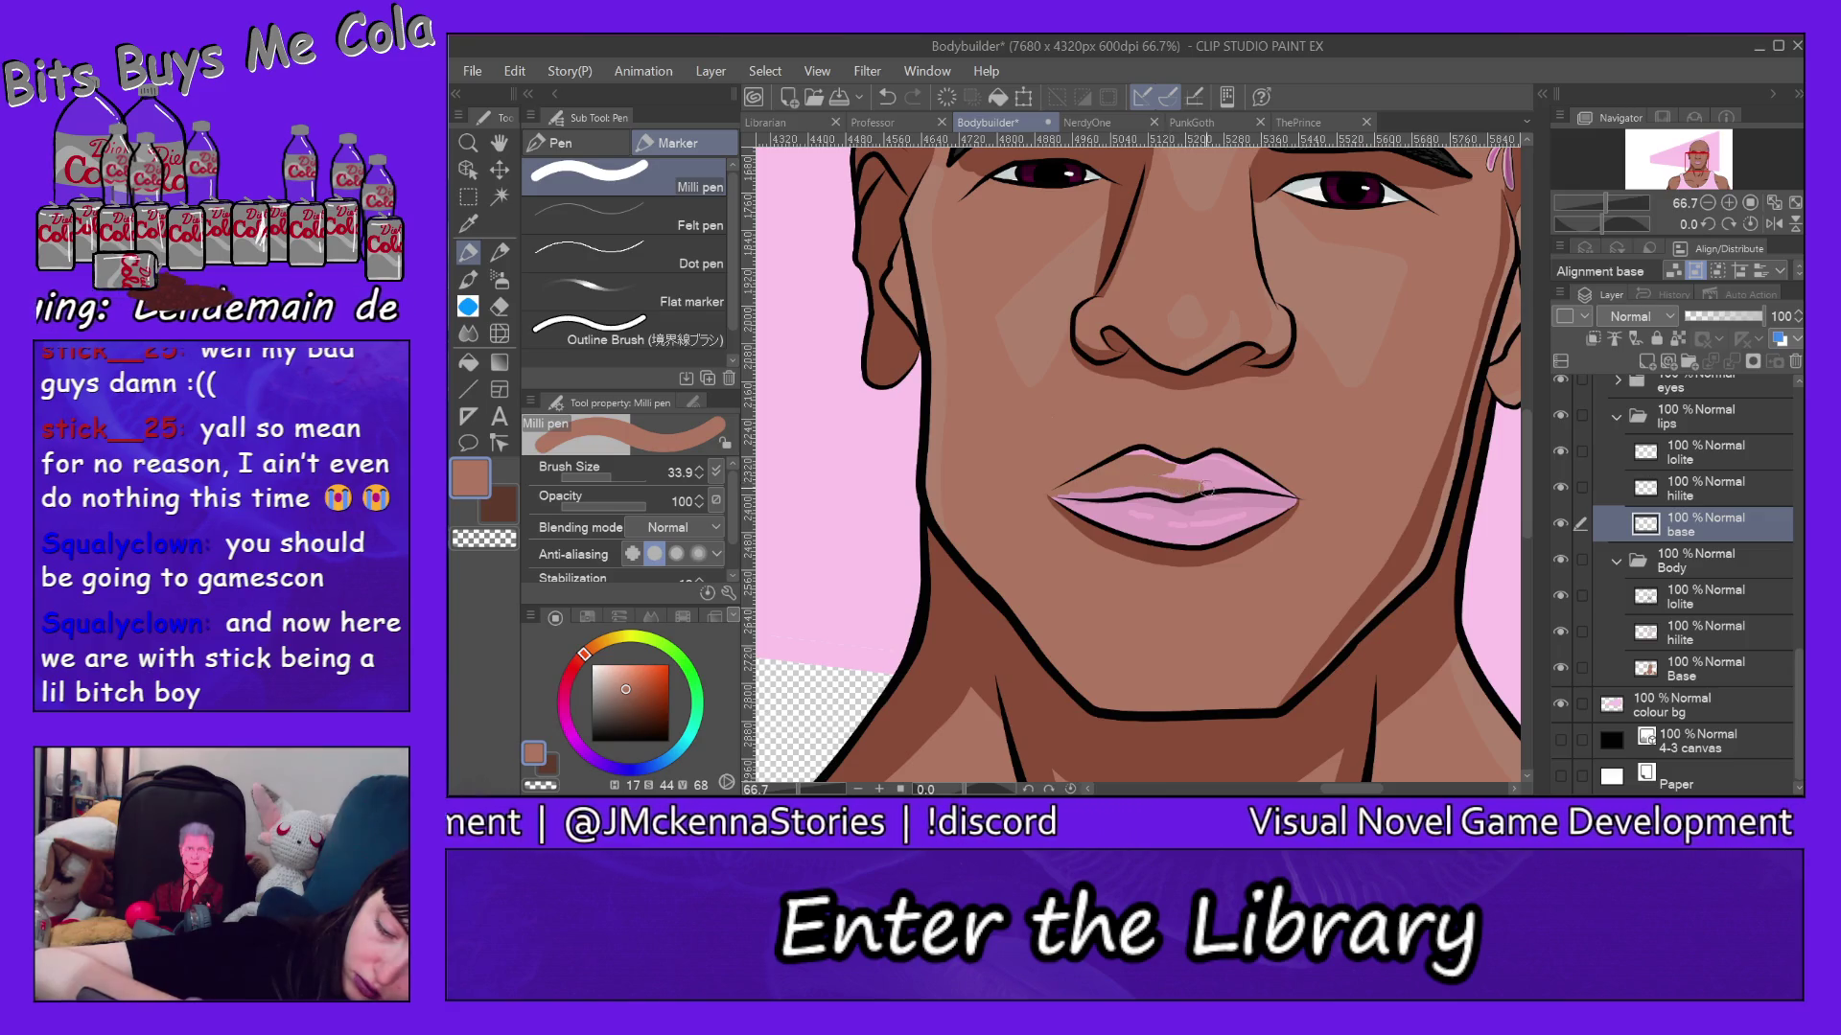
drag(1136, 447, 1196, 459)
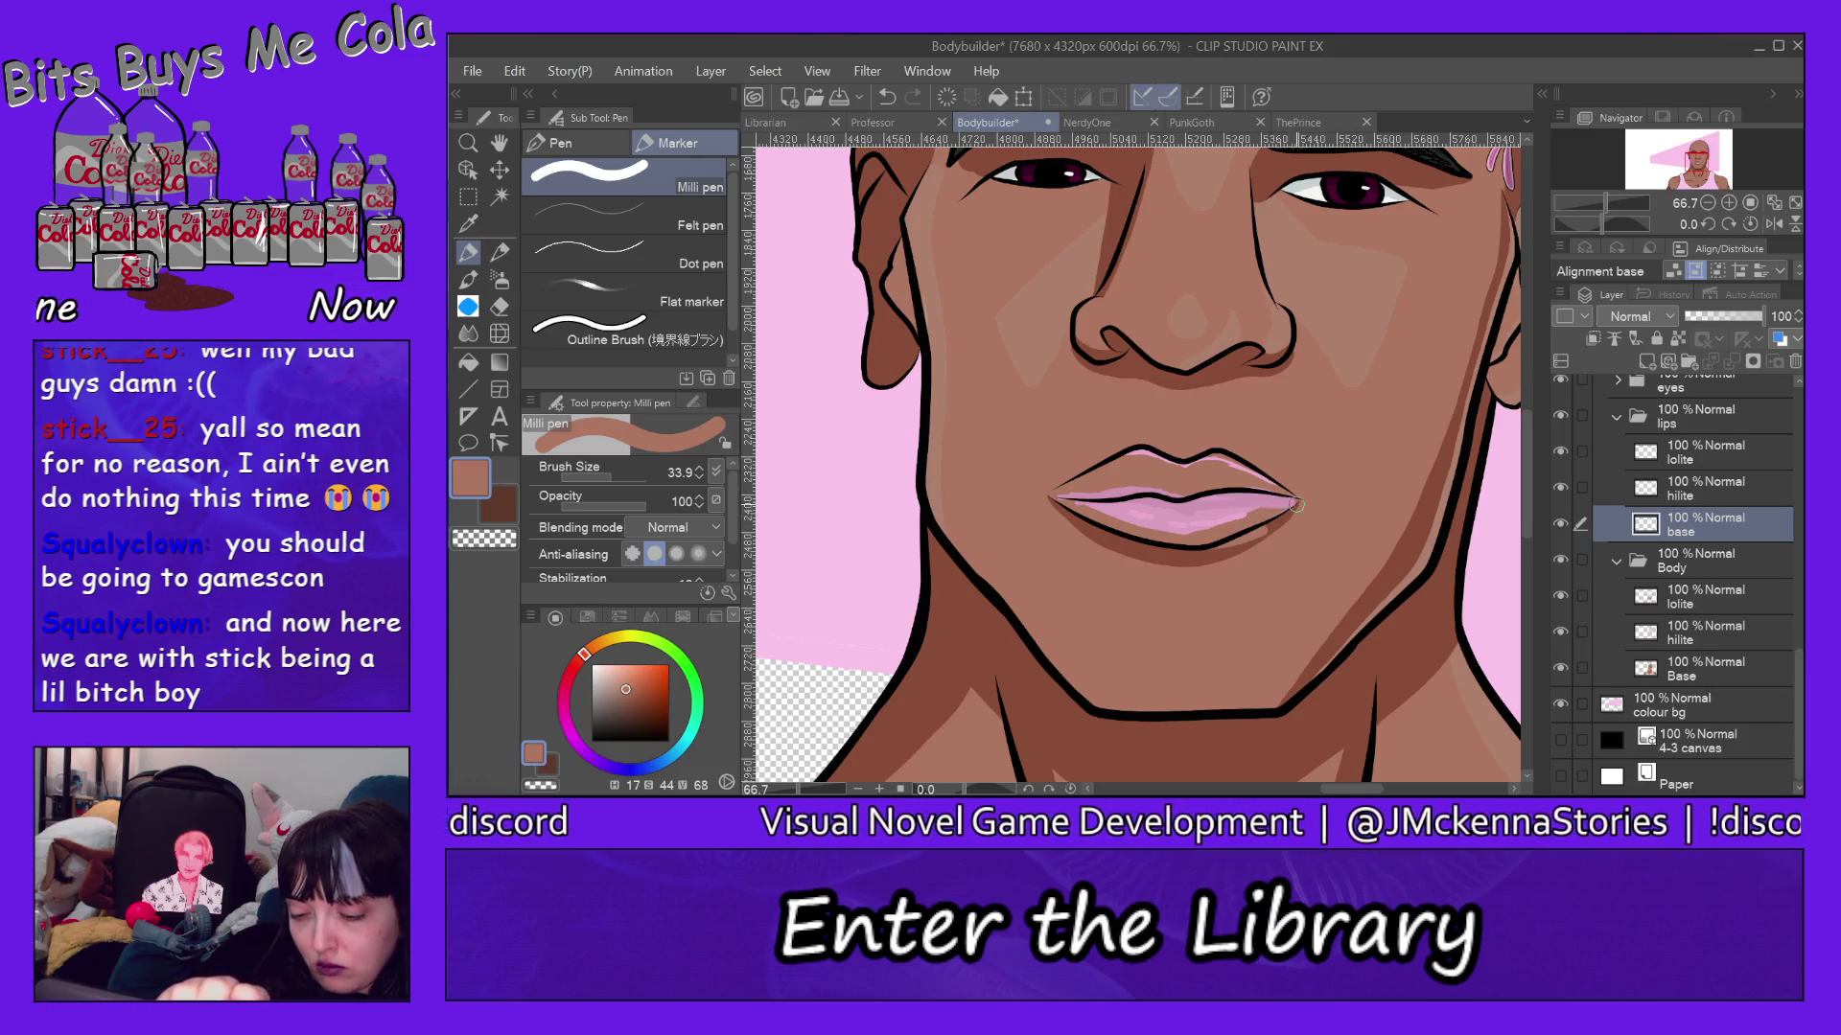
key(e)
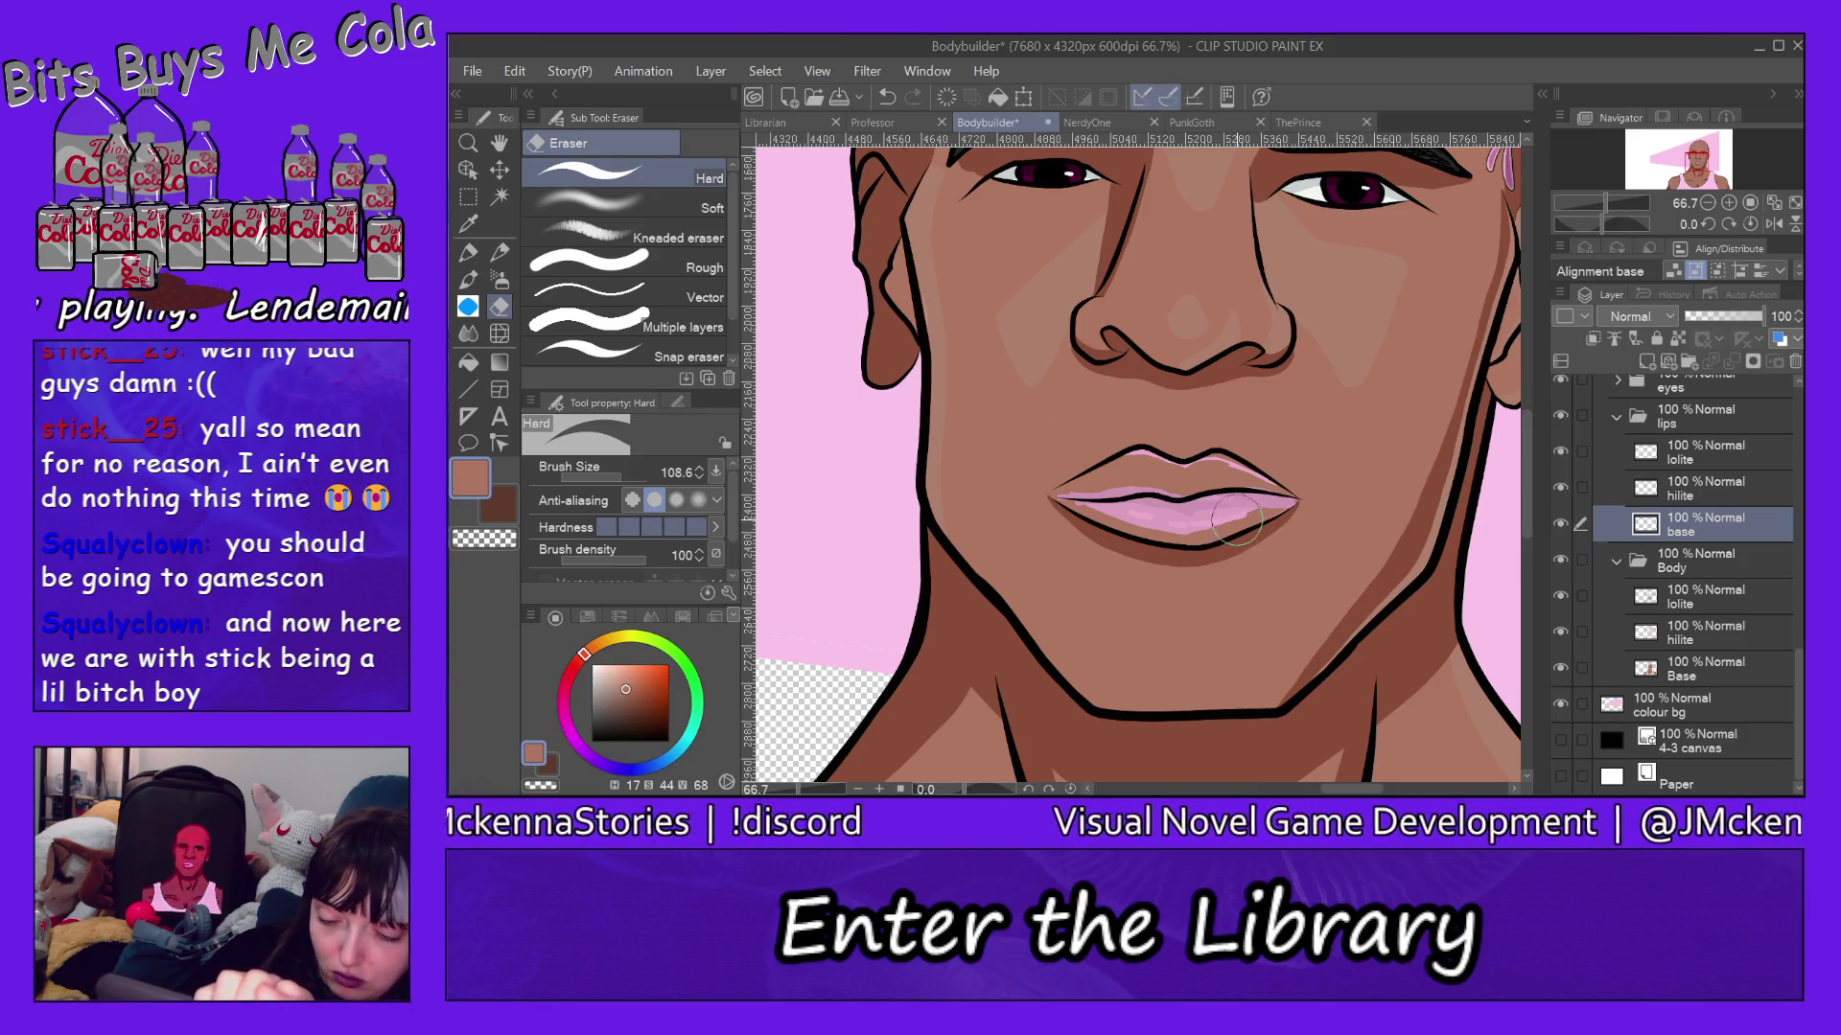
Erase part of the upper lip highlight on the lips highlight layer.
key(alt)
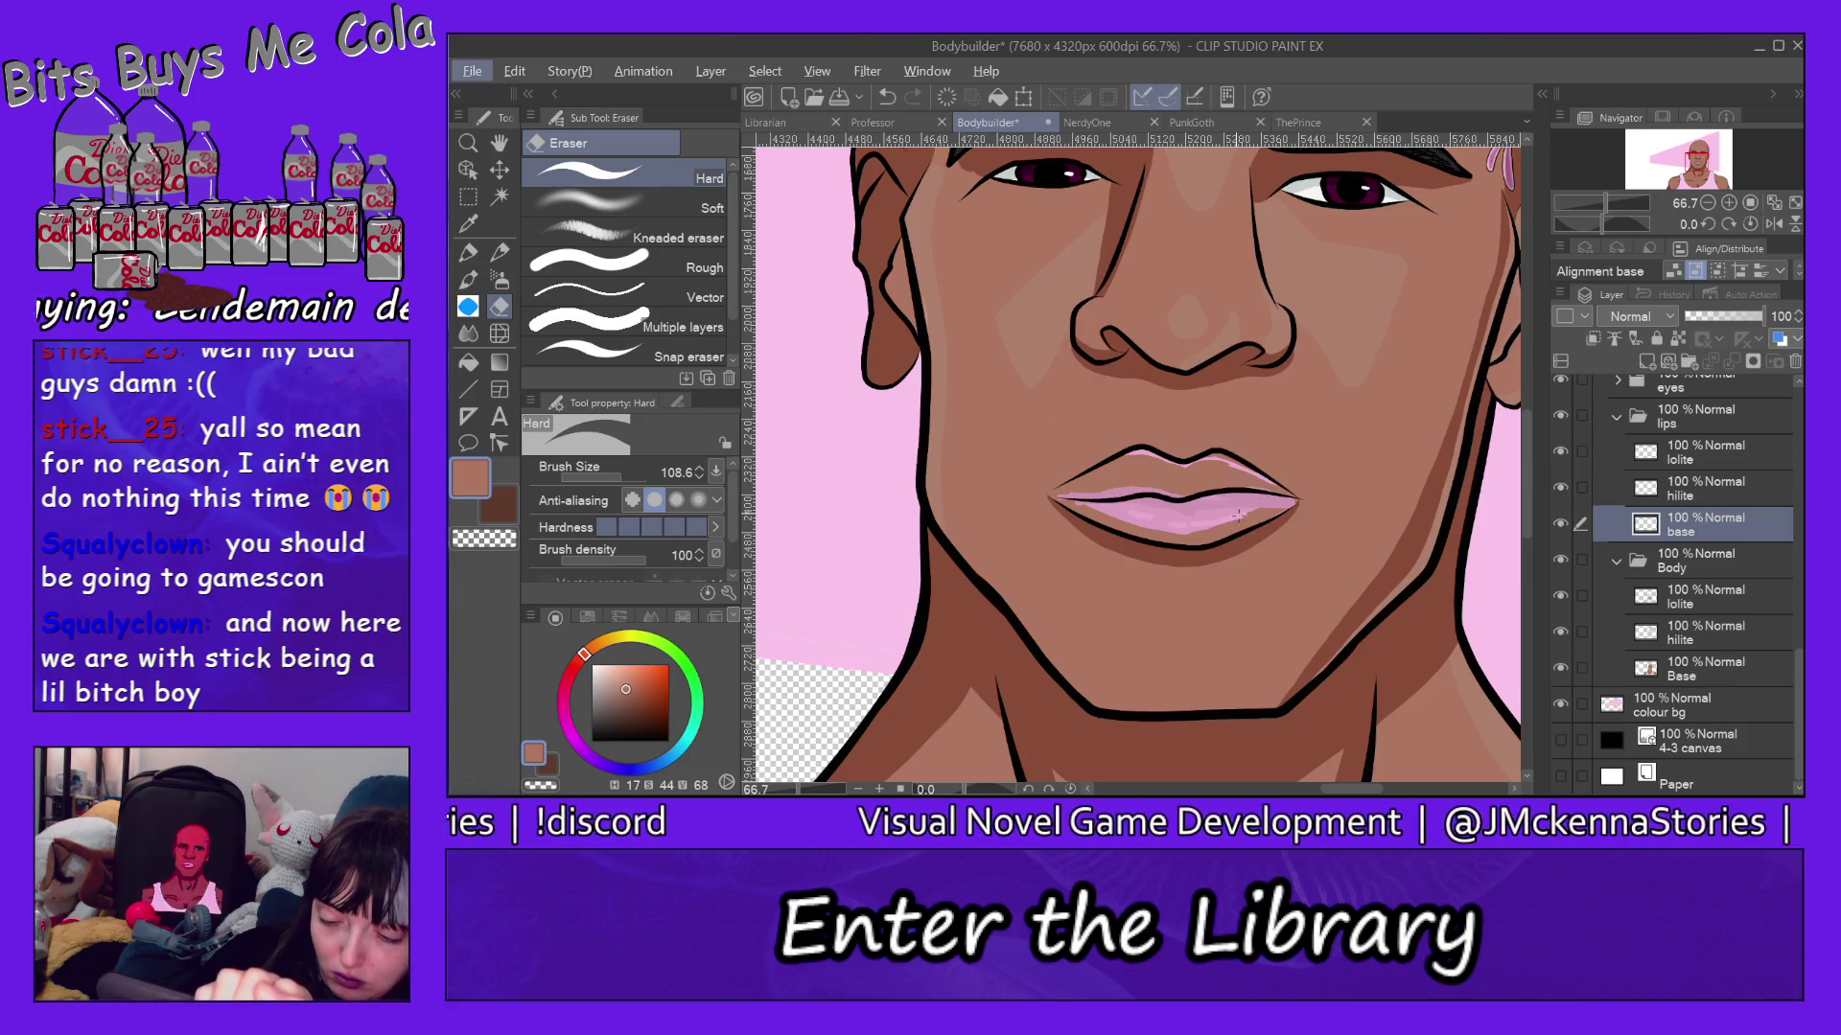
key(alt+bracketright)
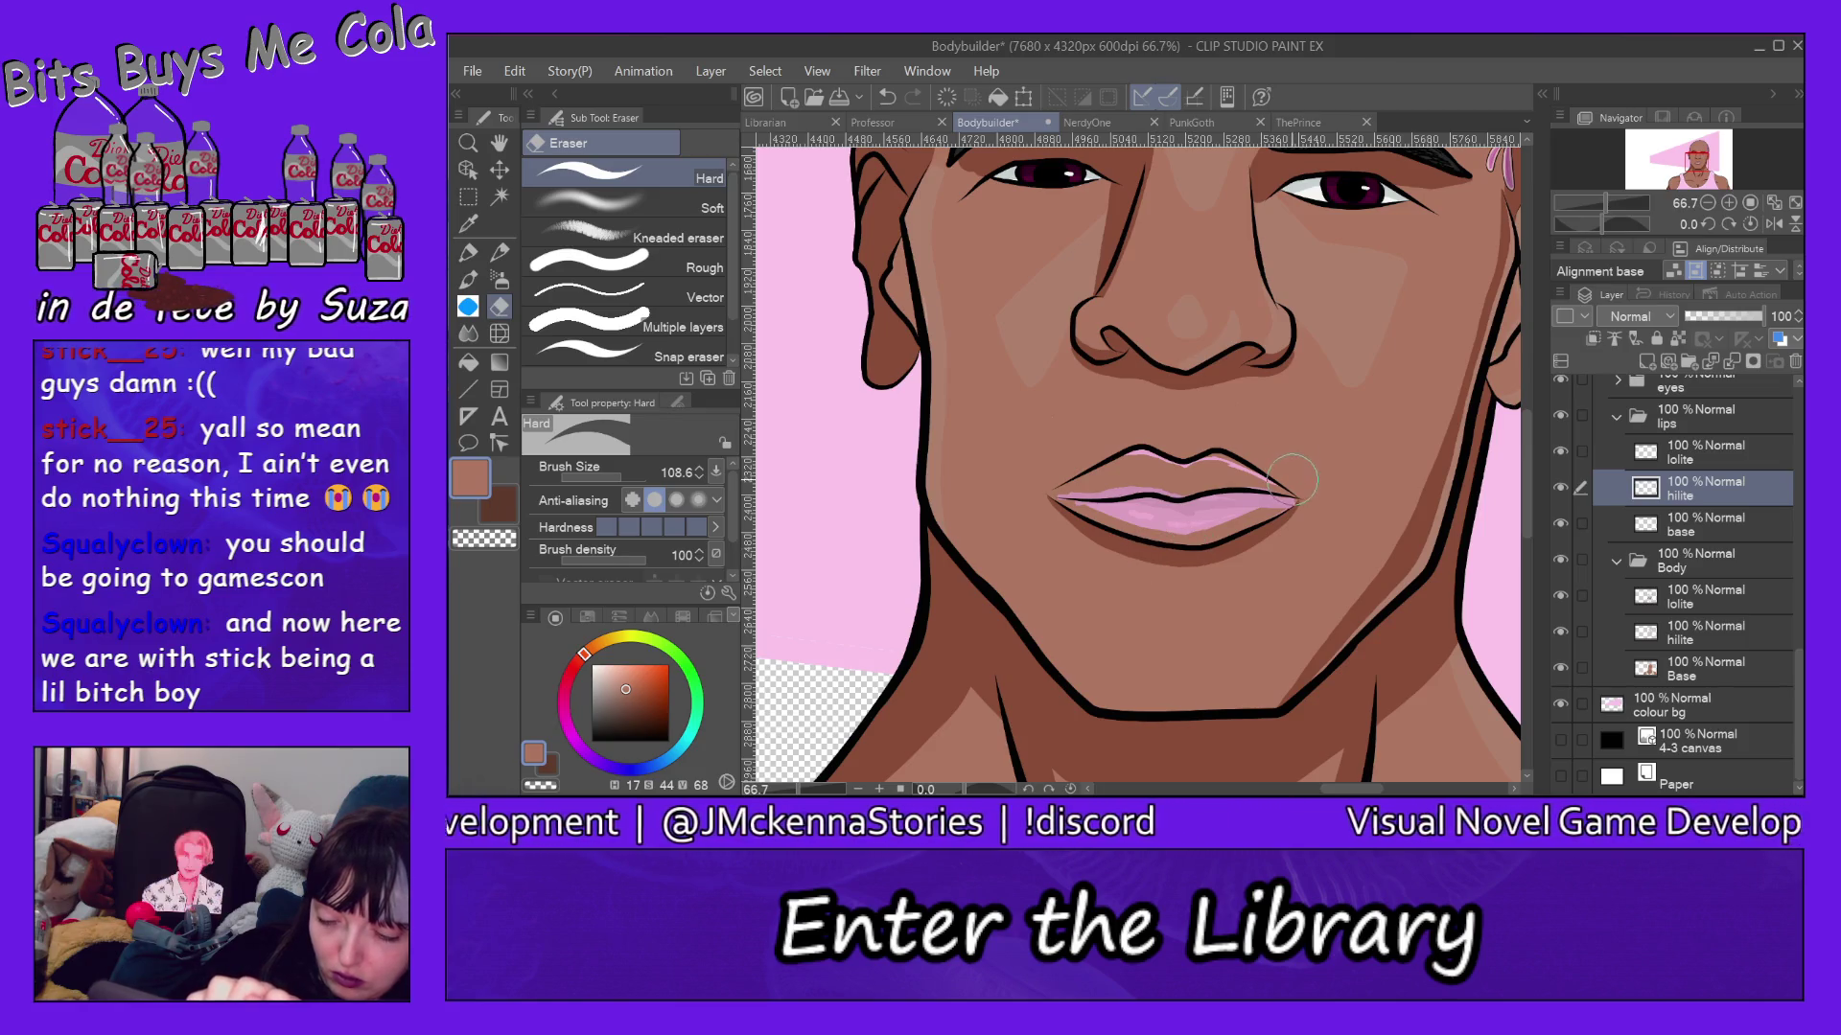
drag(1293, 471, 1155, 451)
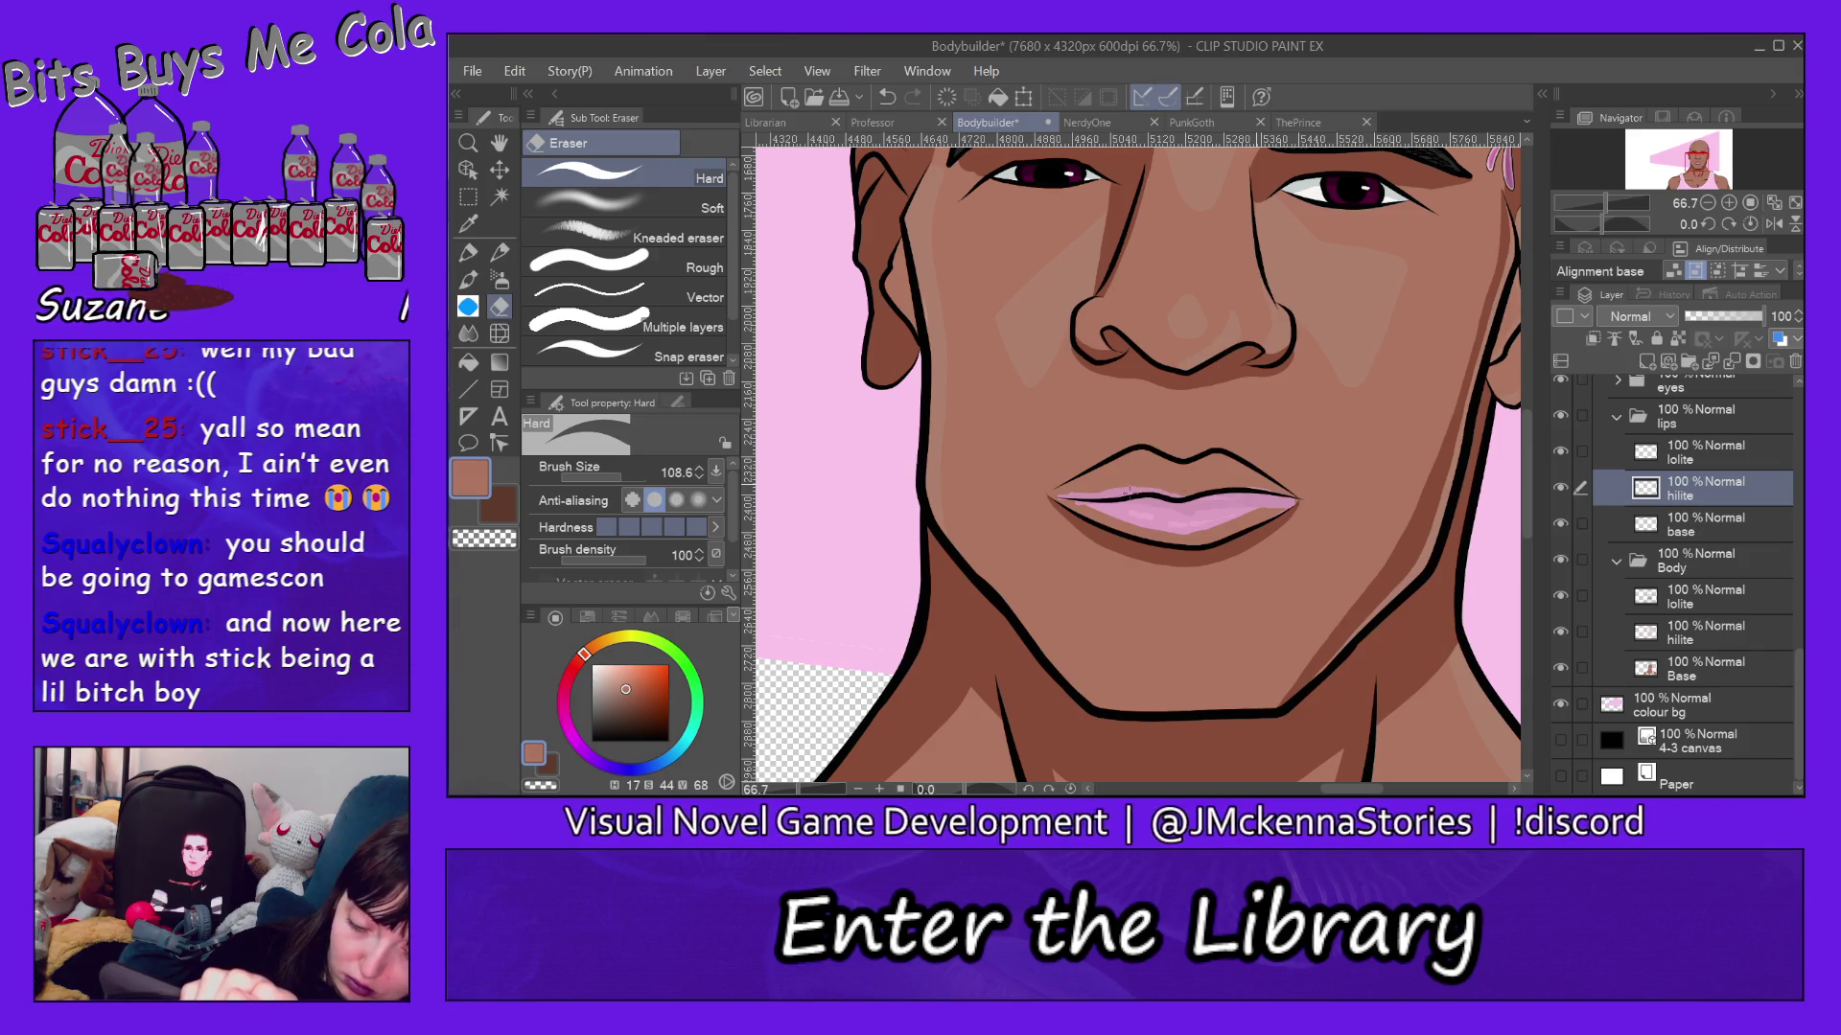
key(alt+bracketright)
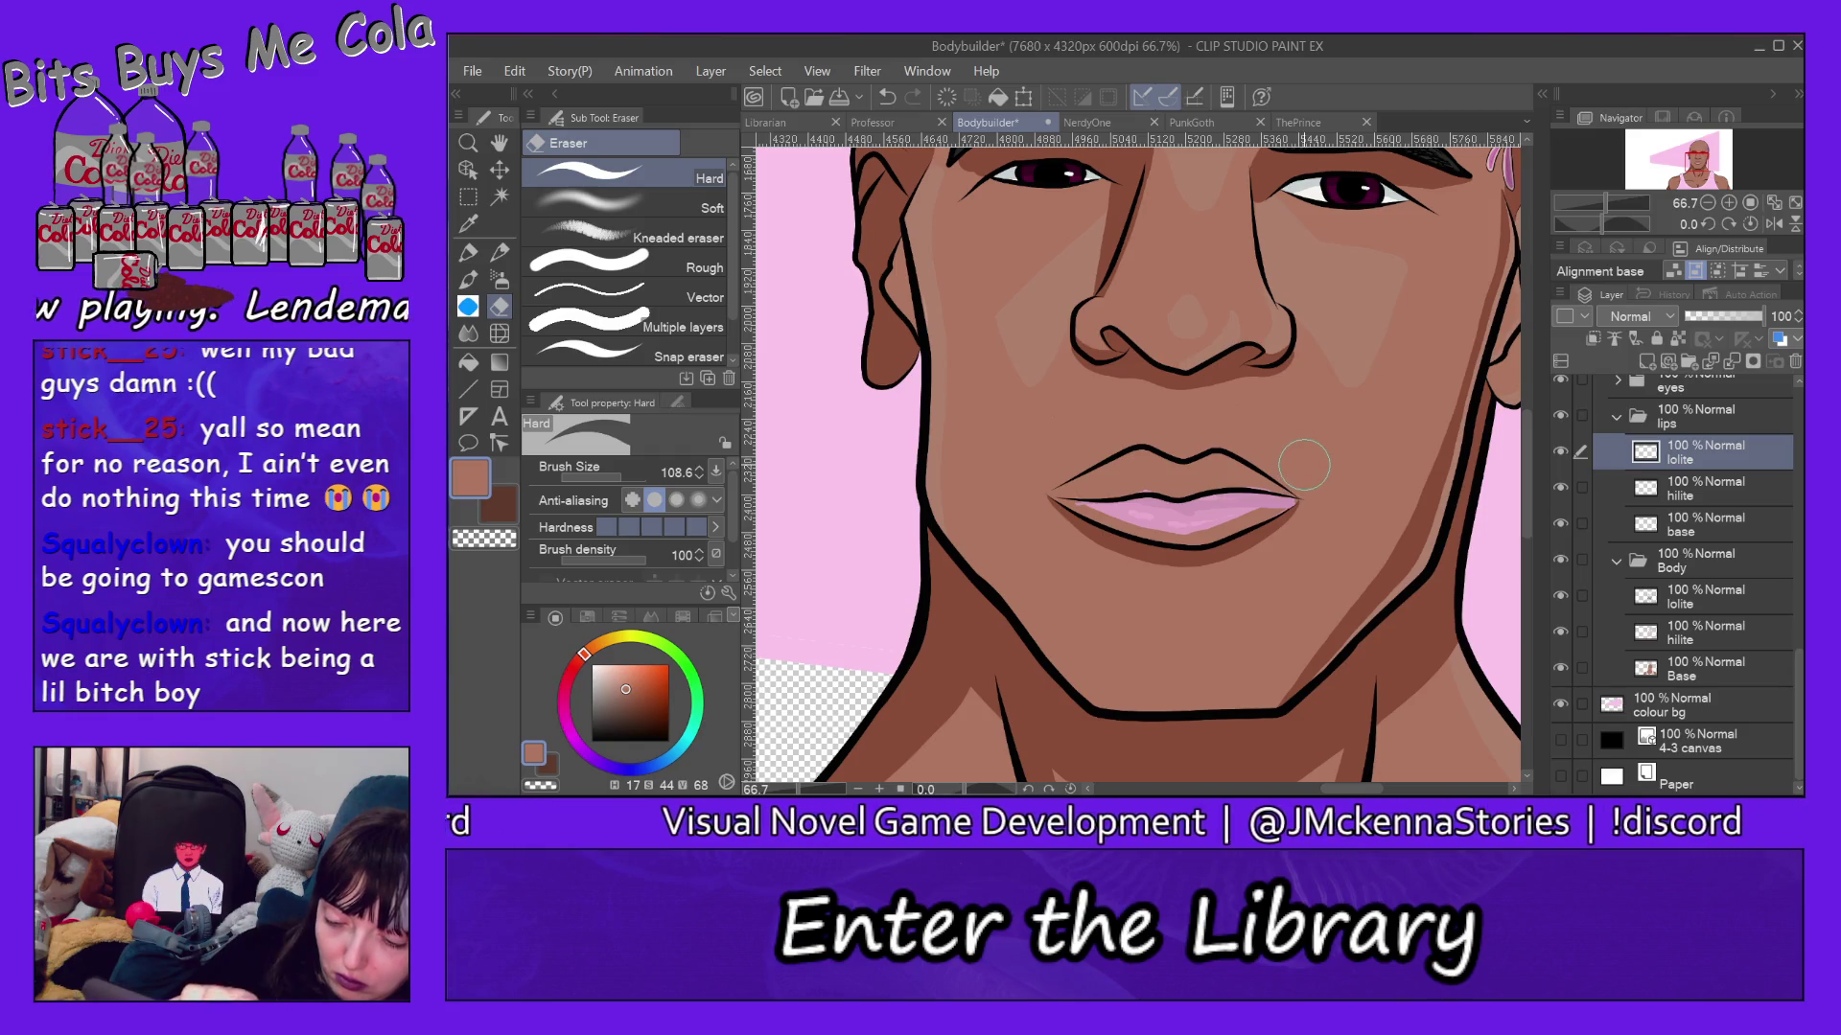
Paint skin colour over the pink spot on the upper lip on the lips base layer.
ctrl+shift+click(1212, 482)
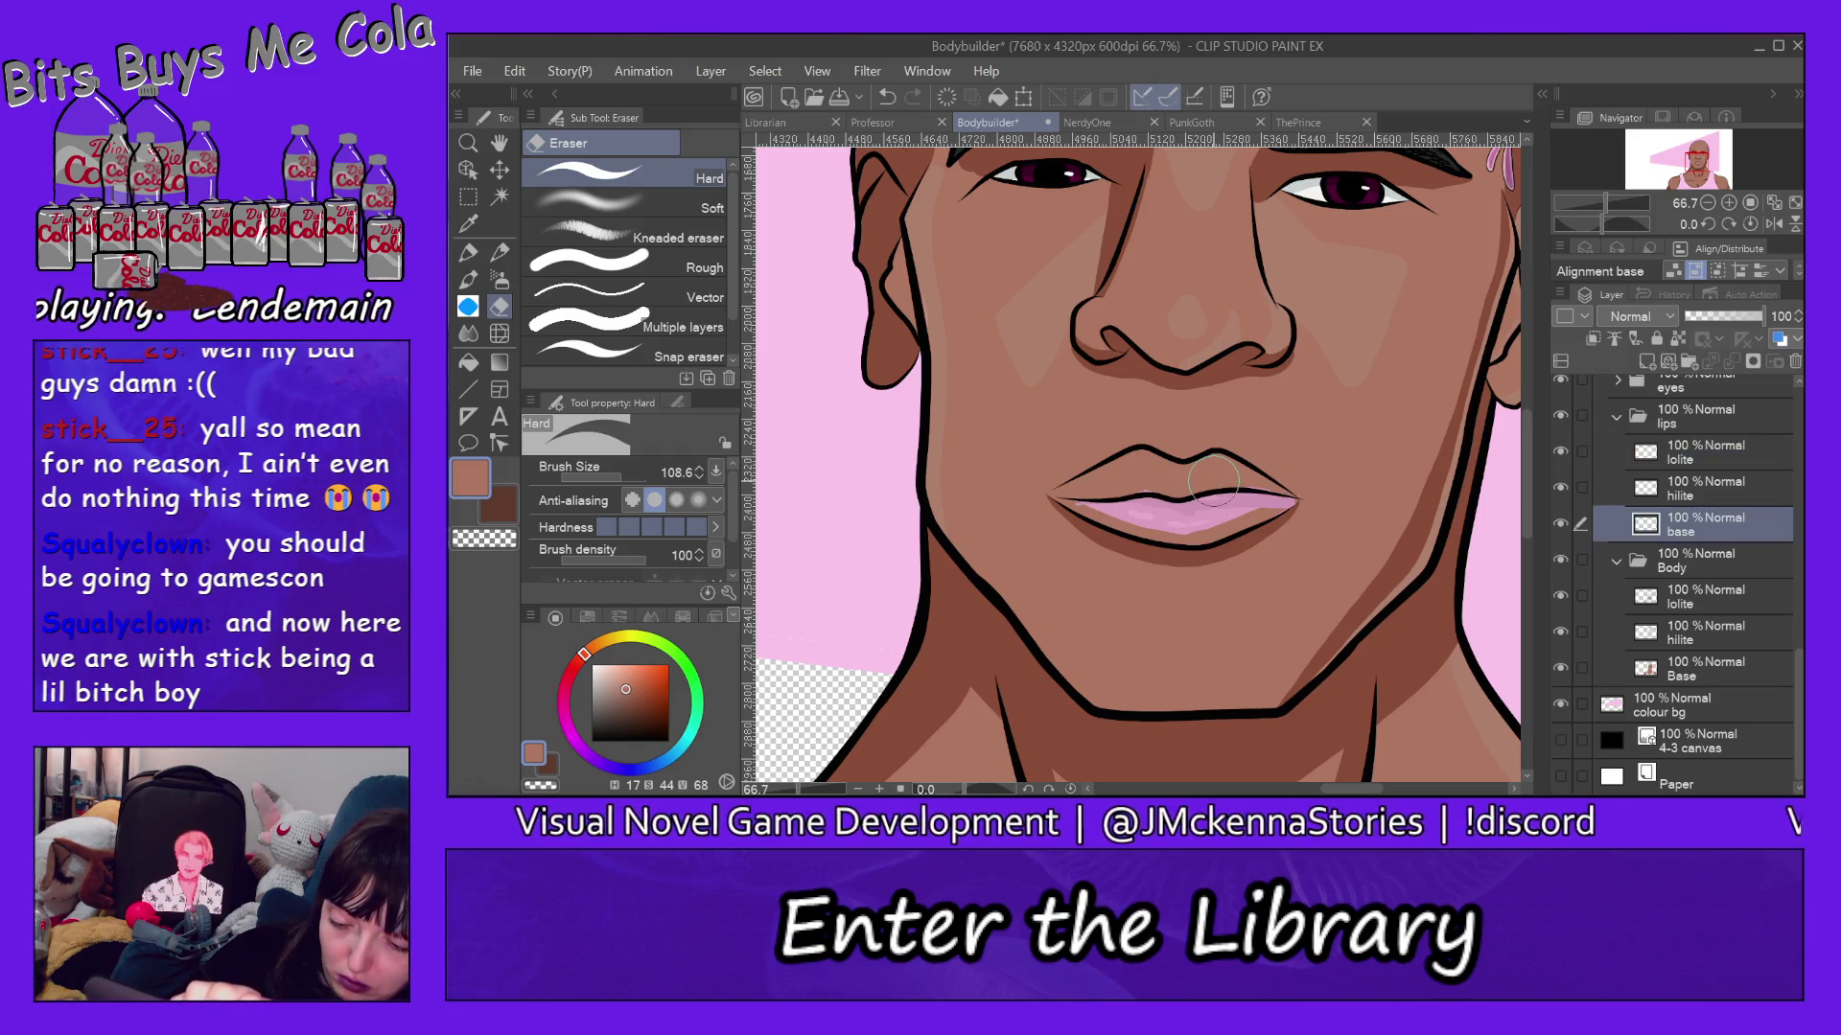
click(1149, 475)
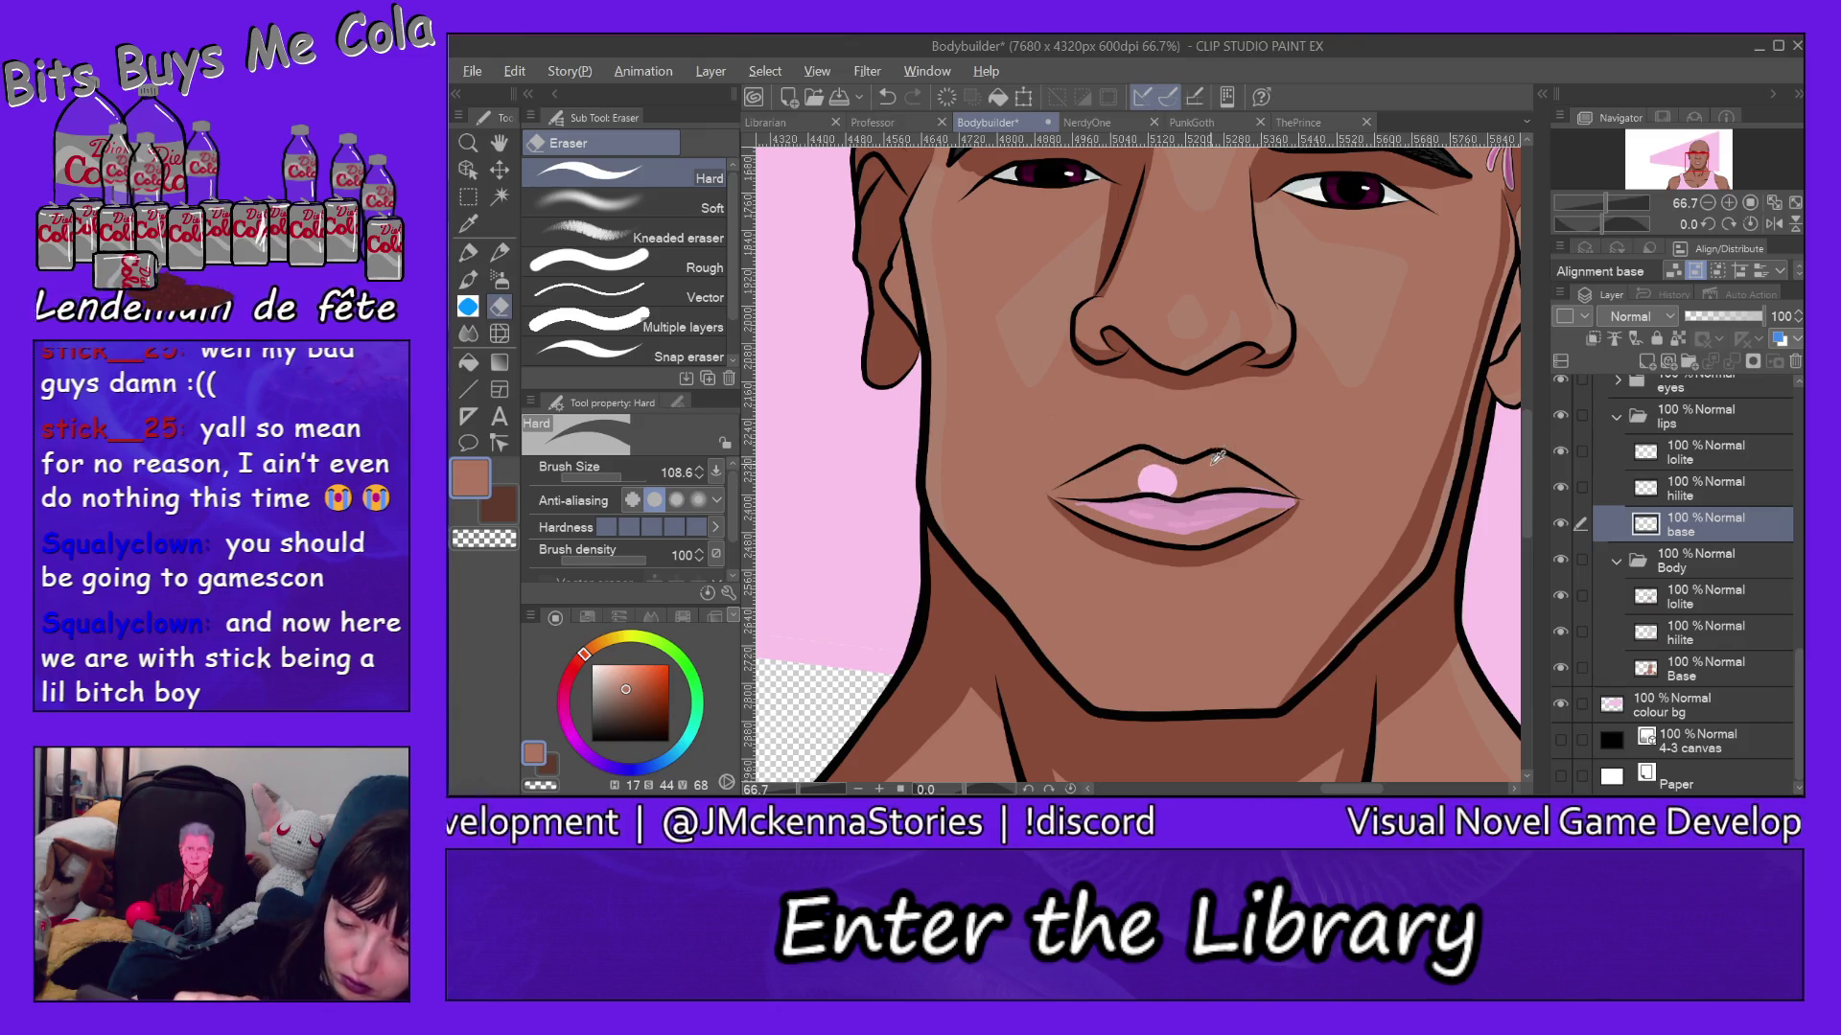
key(p)
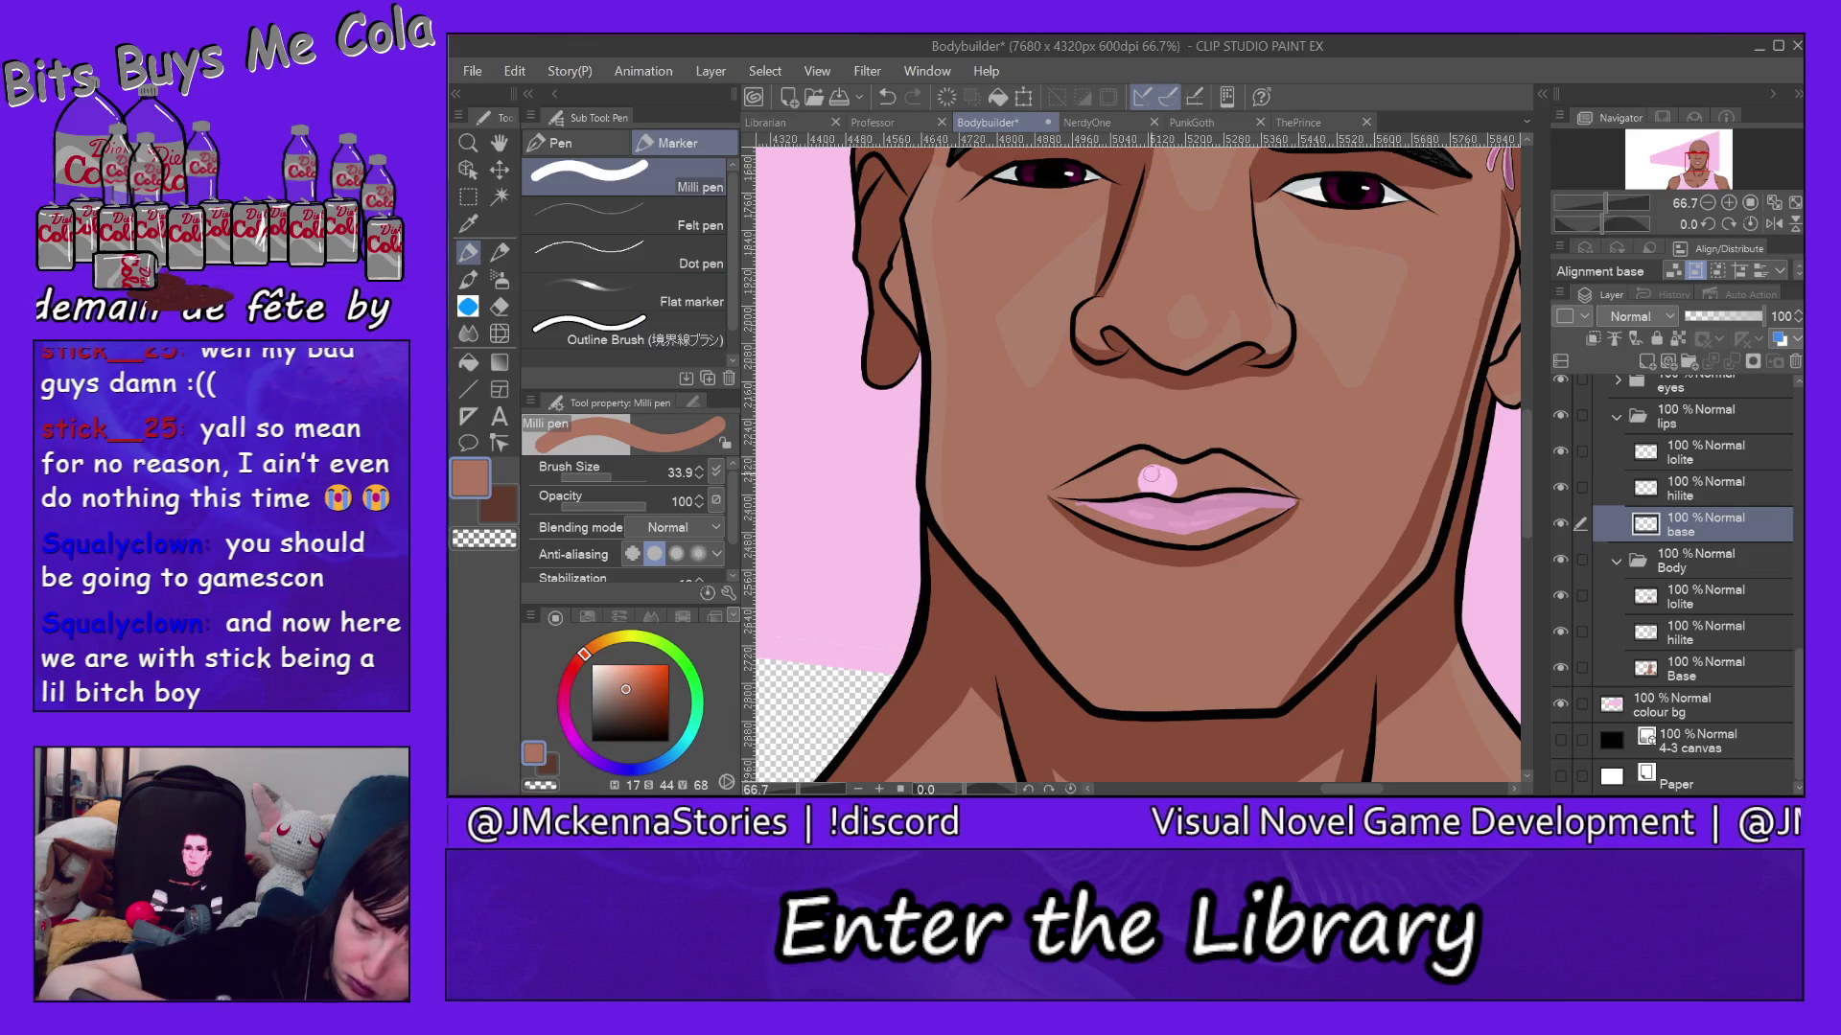
drag(1179, 476, 1167, 487)
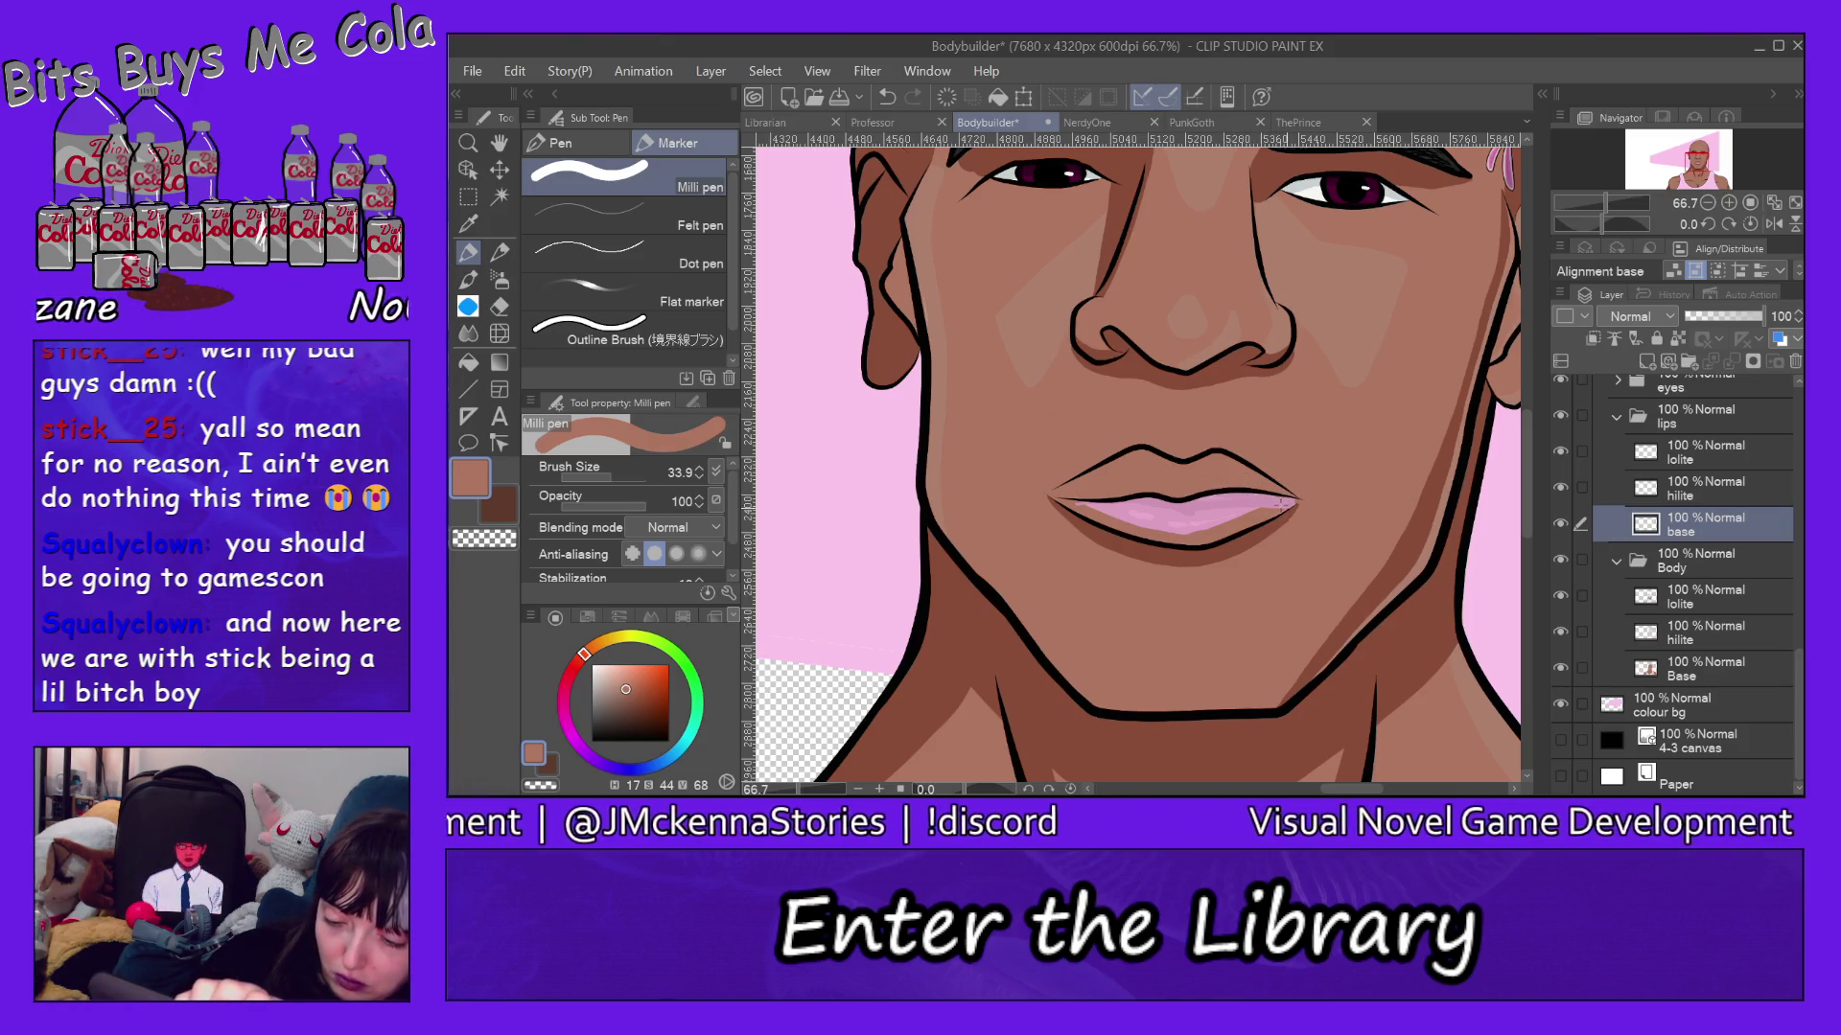
Erase lowlight shading around the right lip corner on the lips lolite layer.
click(1706, 451)
click(499, 307)
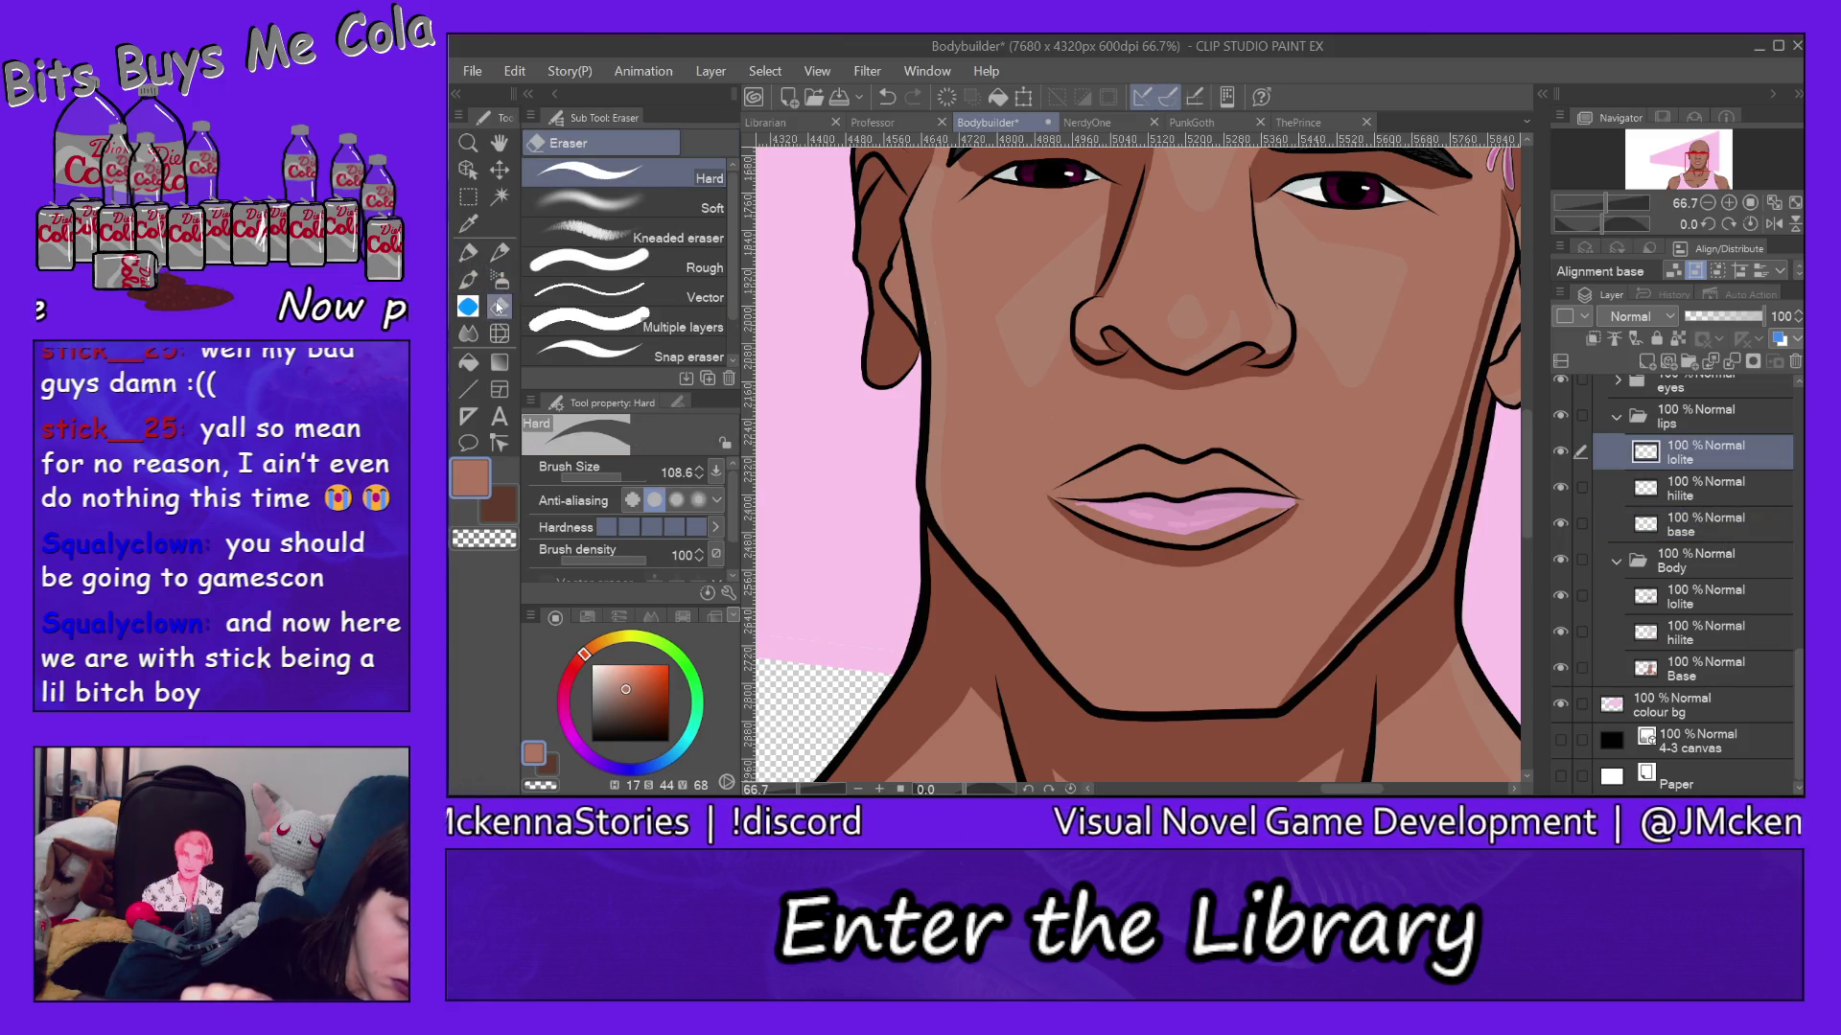
mouse_move(1306, 505)
mouse_down()
mouse_move(1251, 528)
mouse_move(1284, 503)
mouse_up()
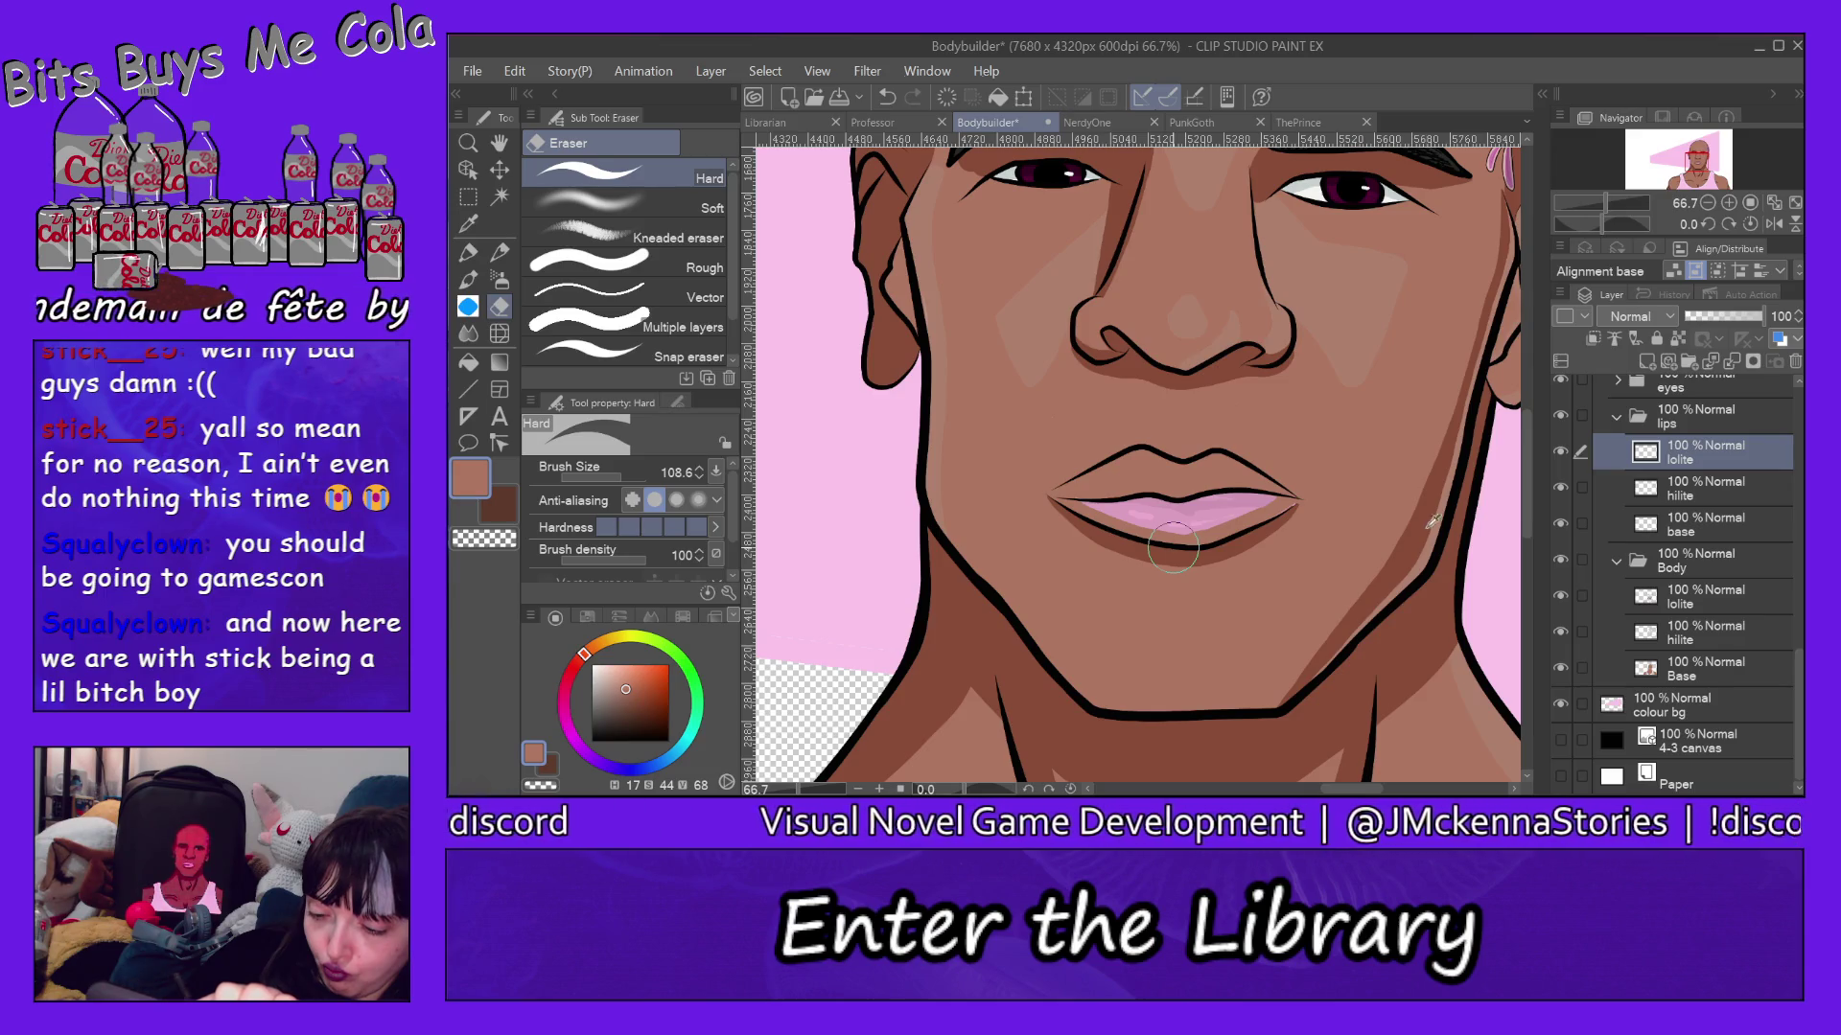
Eyedrop a dark shadow brown from the face and add a layer above lolite named 'lolite 2'.
alt+click(1433, 523)
click(1647, 362)
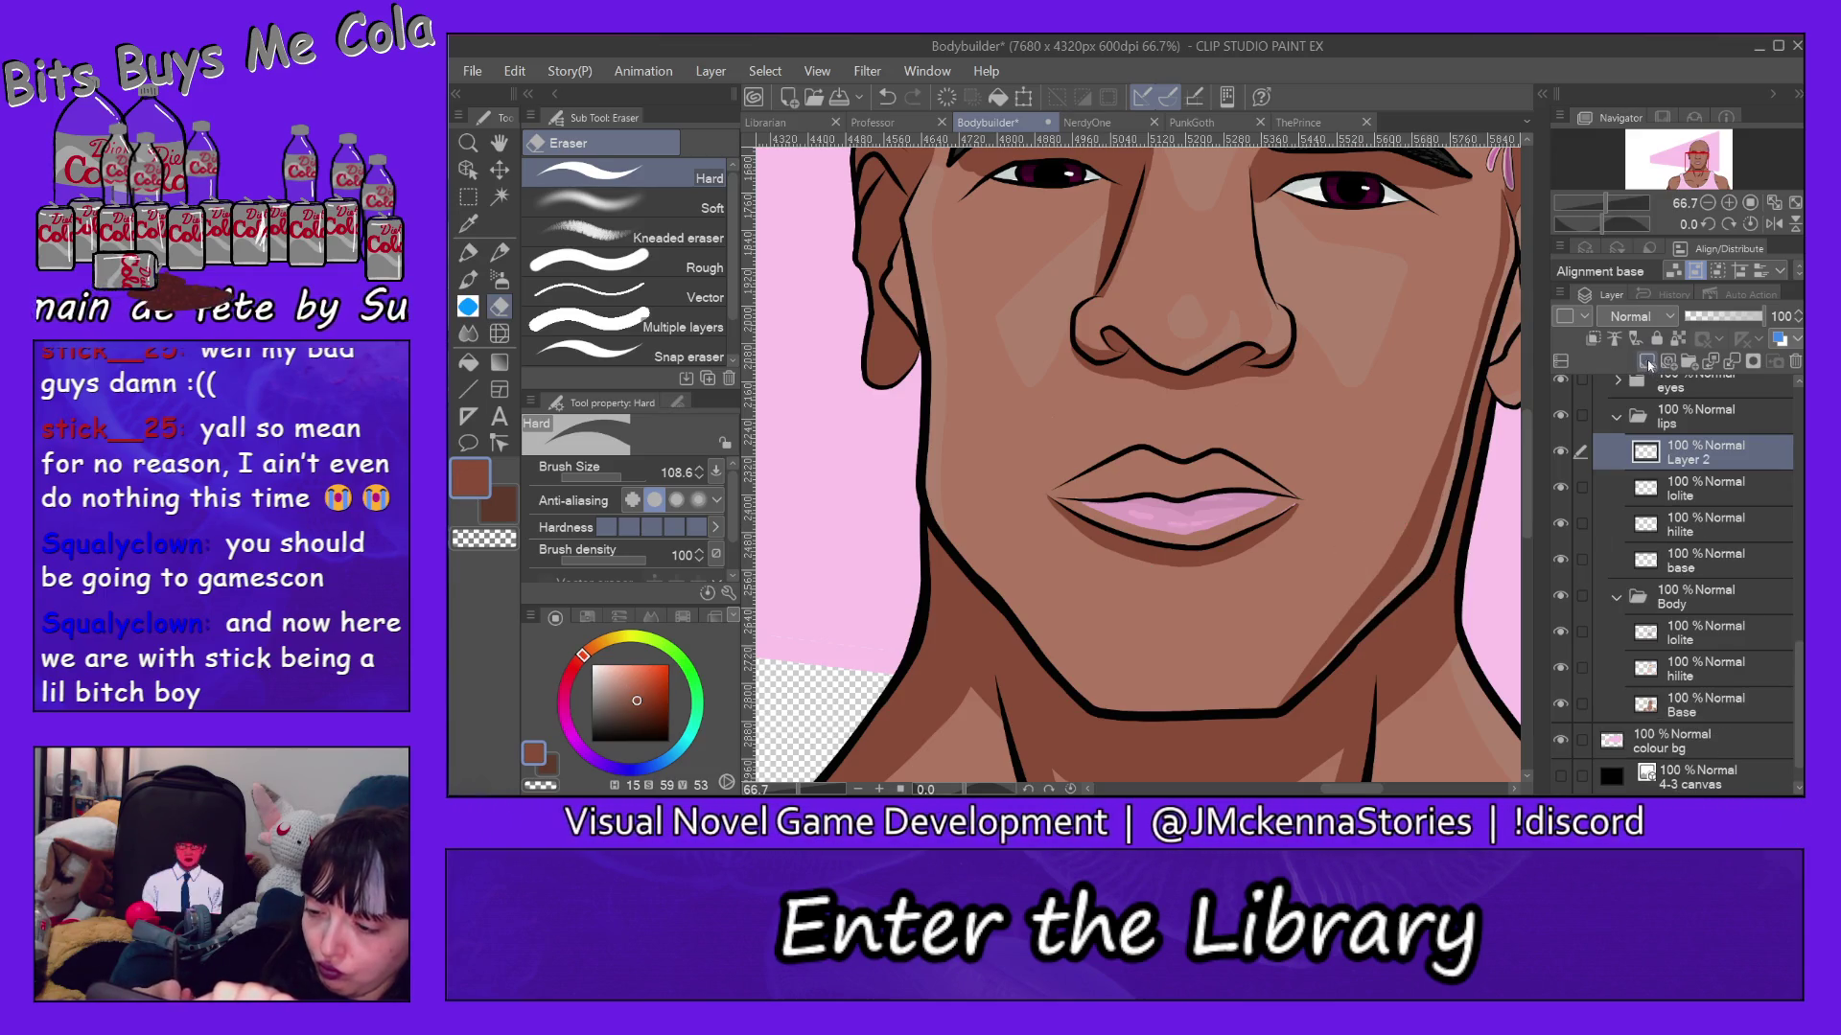
double_click(1696, 457)
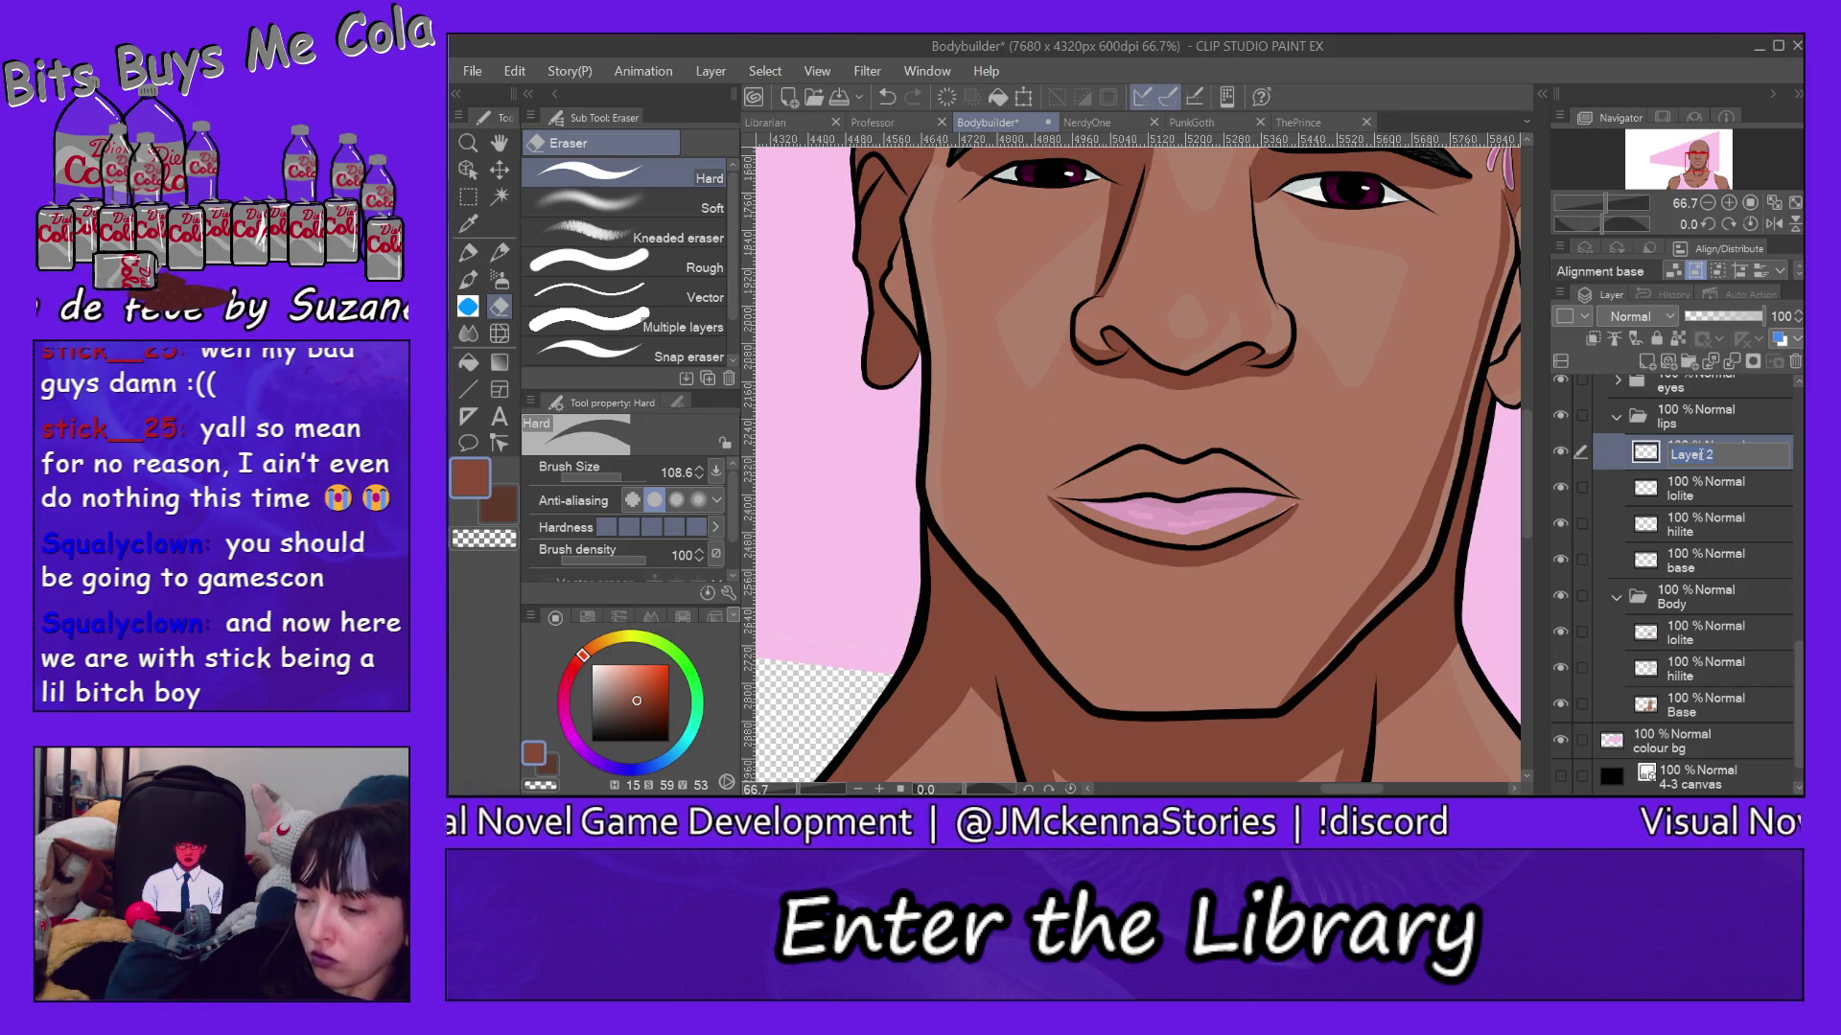
text(lolite)
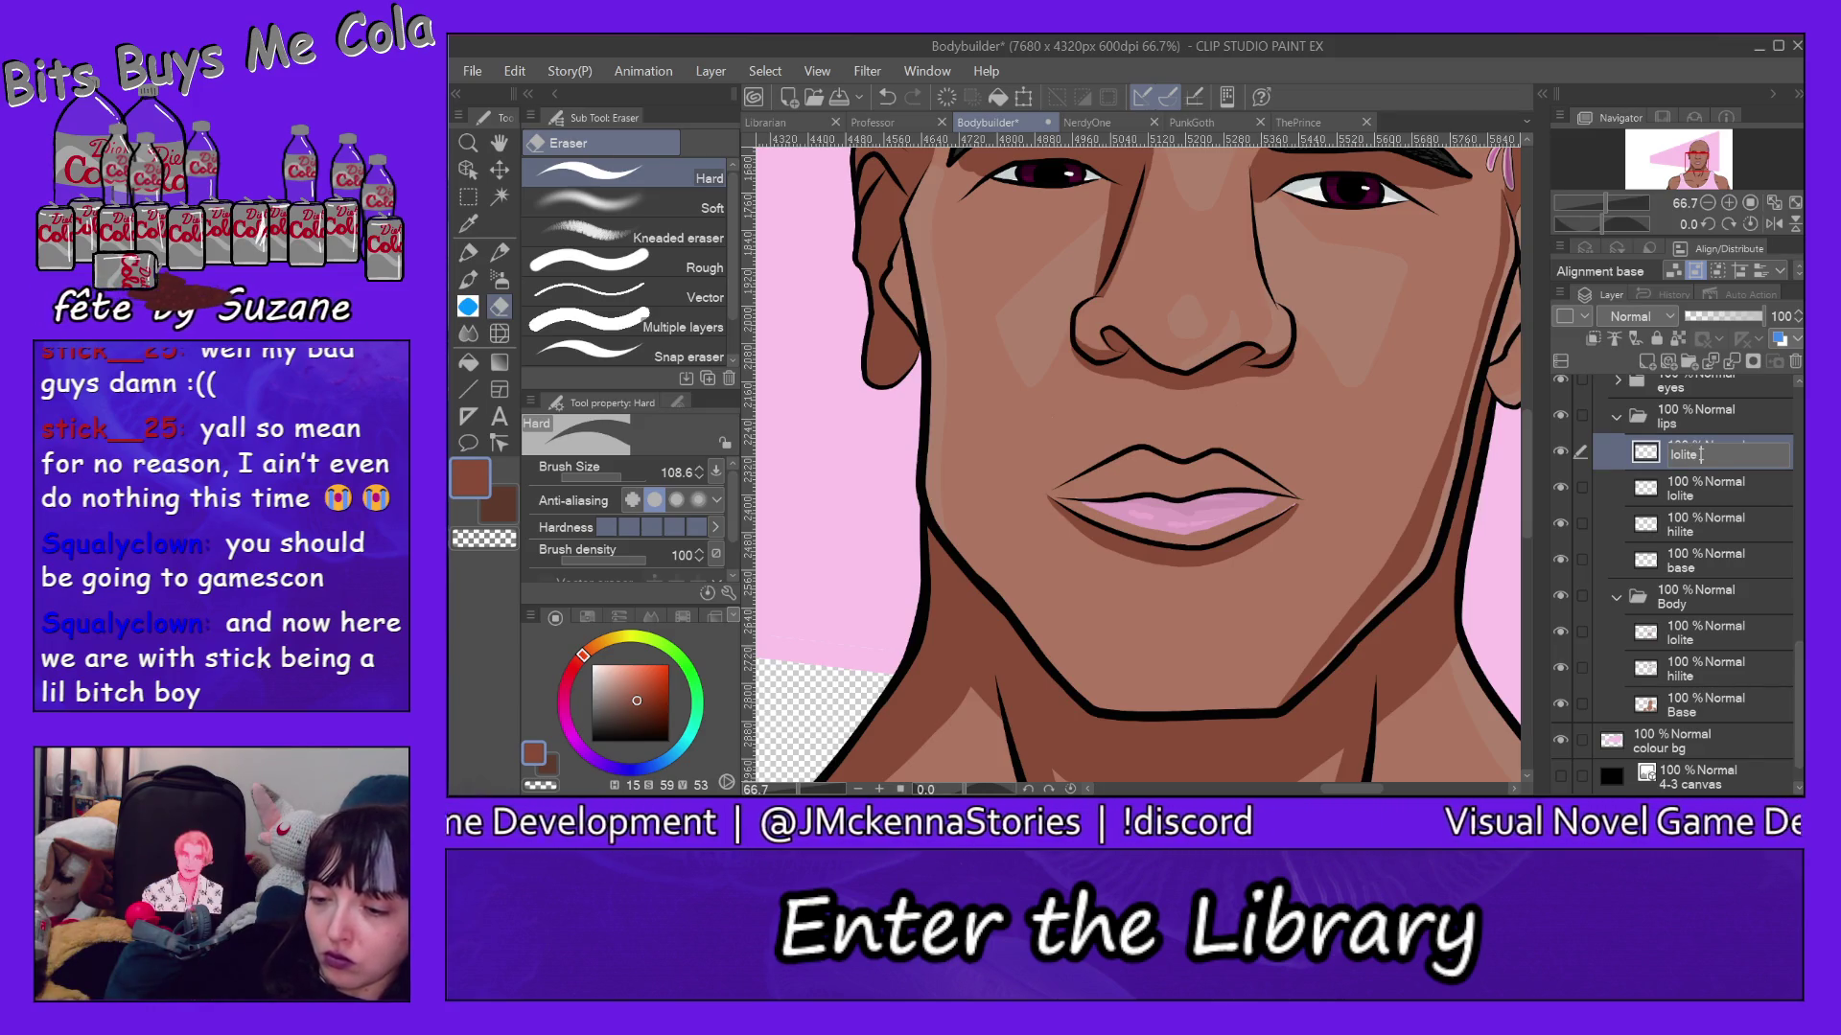
key(Return)
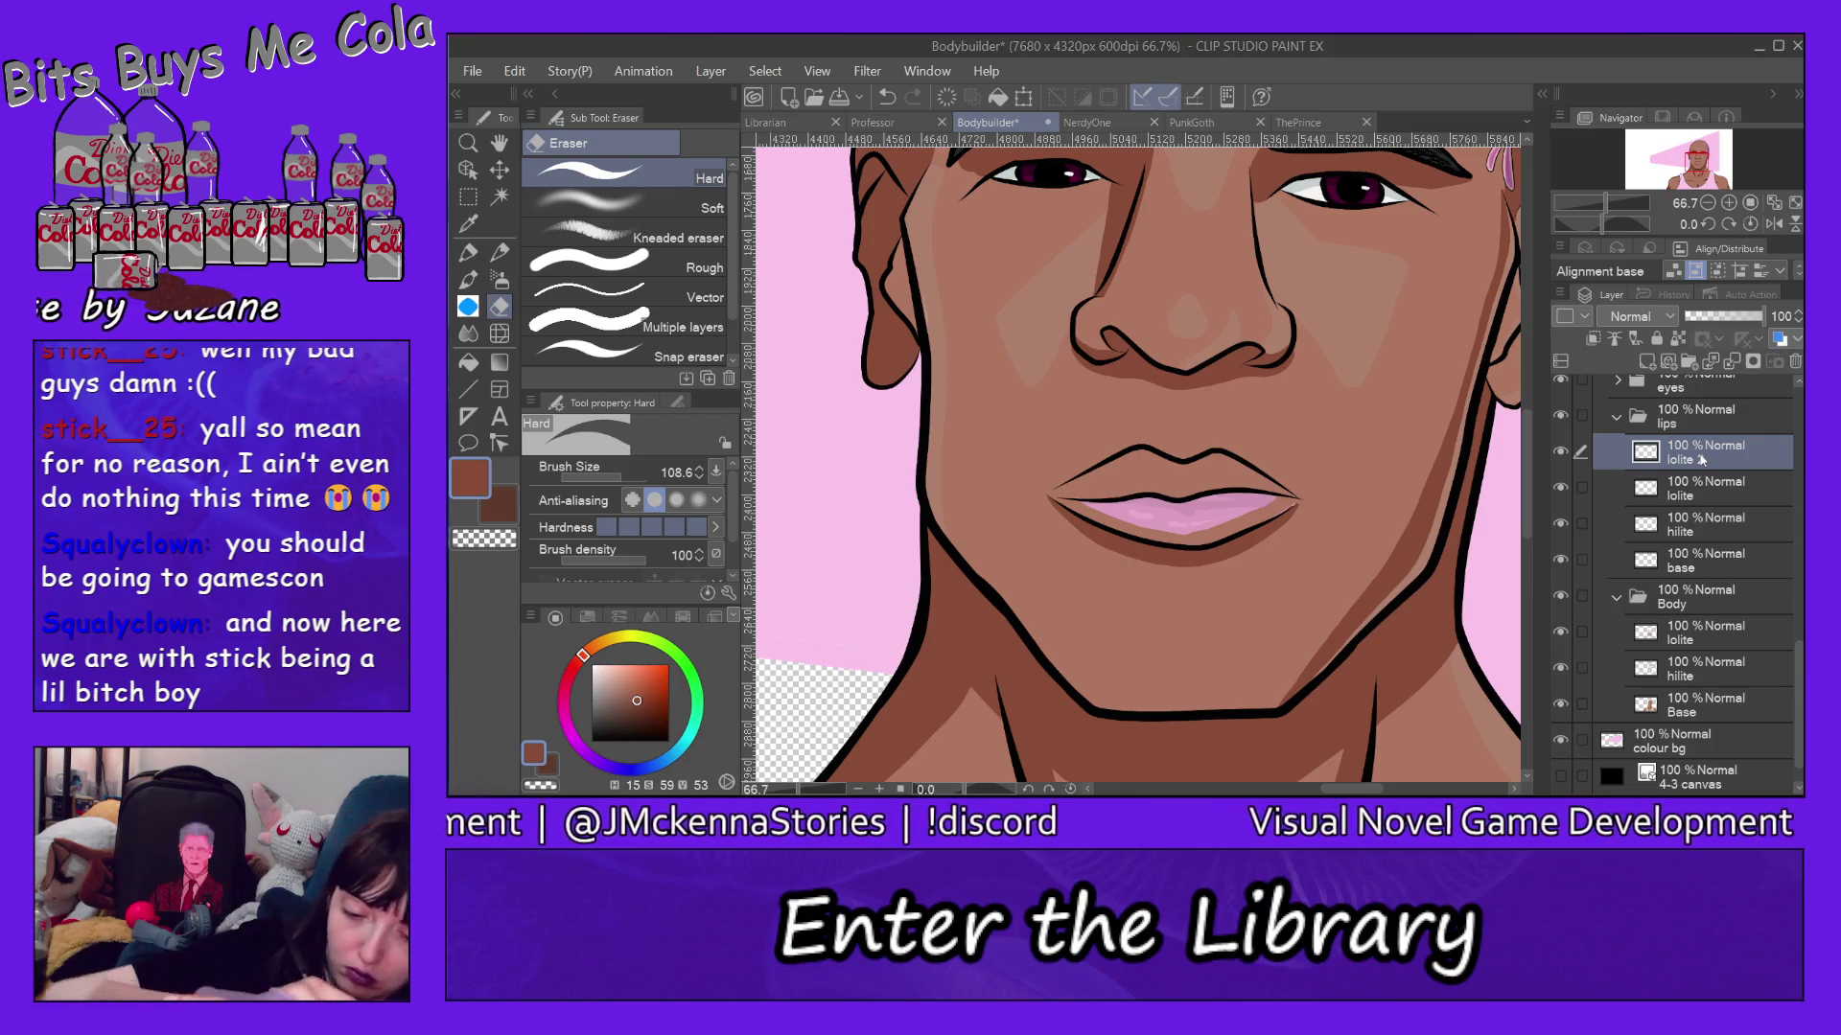
click(471, 258)
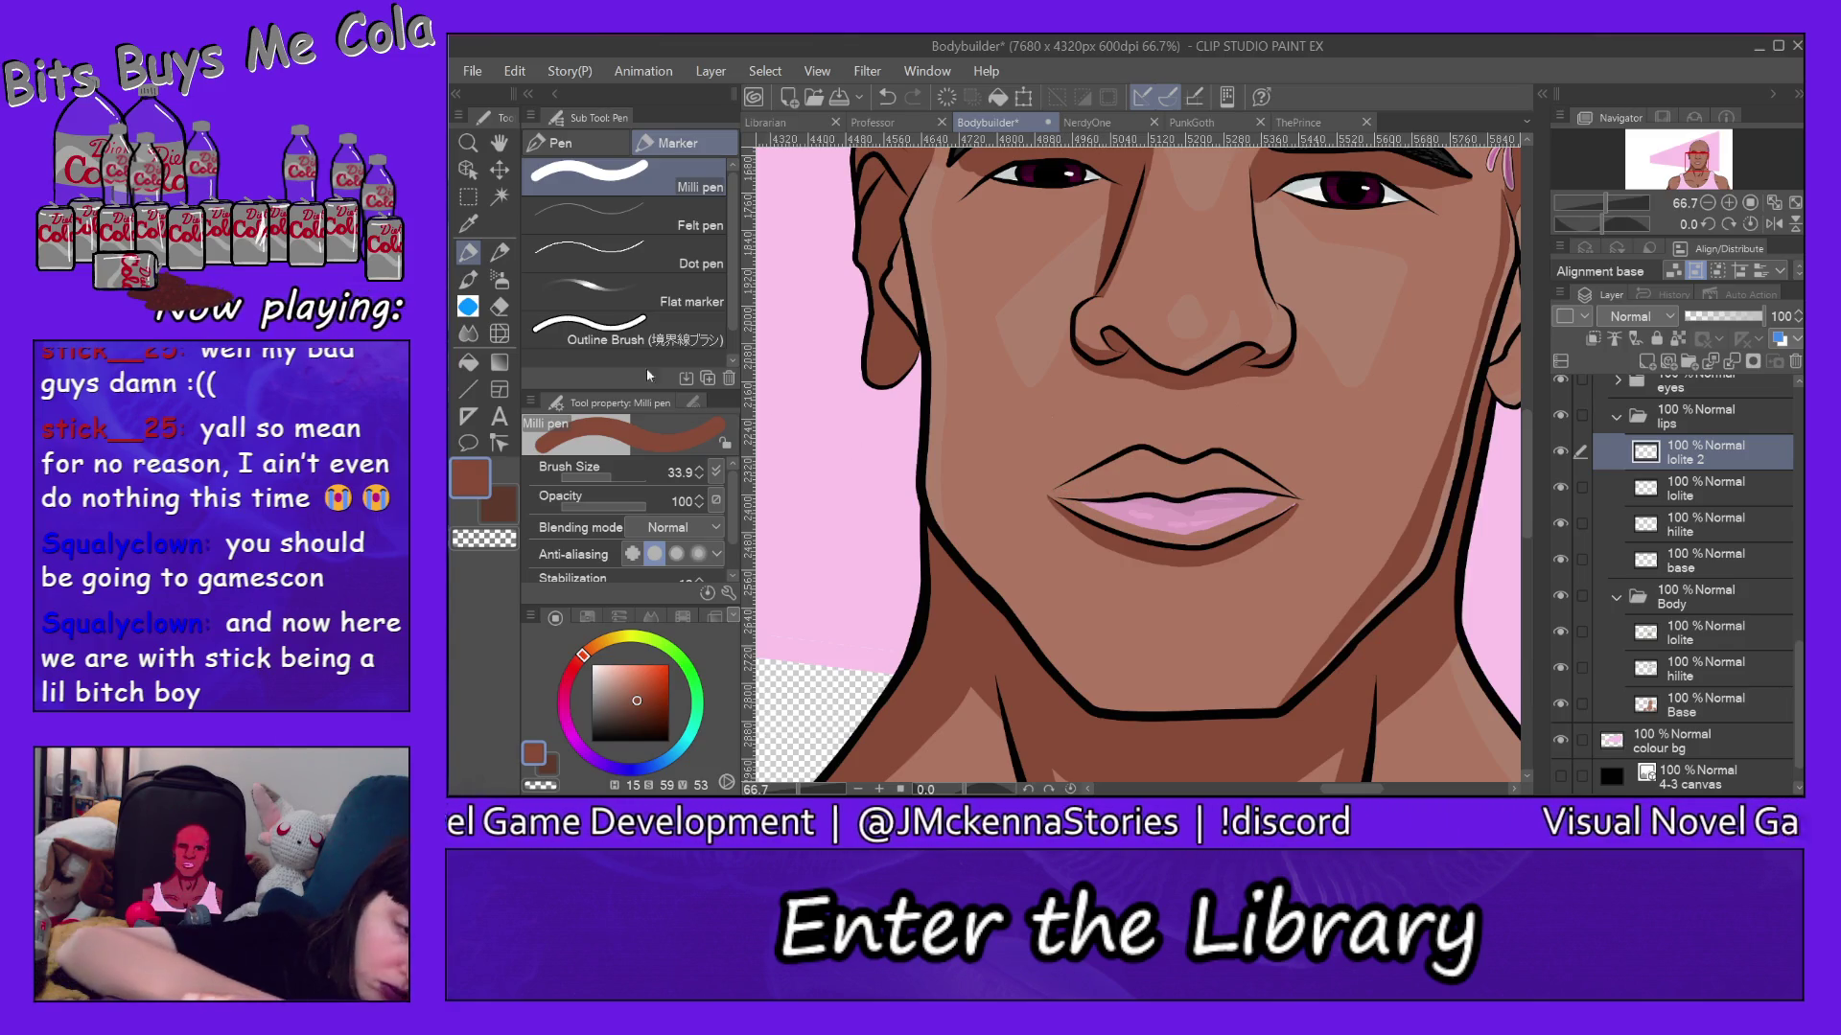
Touch up lip-corner shading on lolite 2 at brush size 18.9, then pick skin tan for the lips base layer.
click(608, 474)
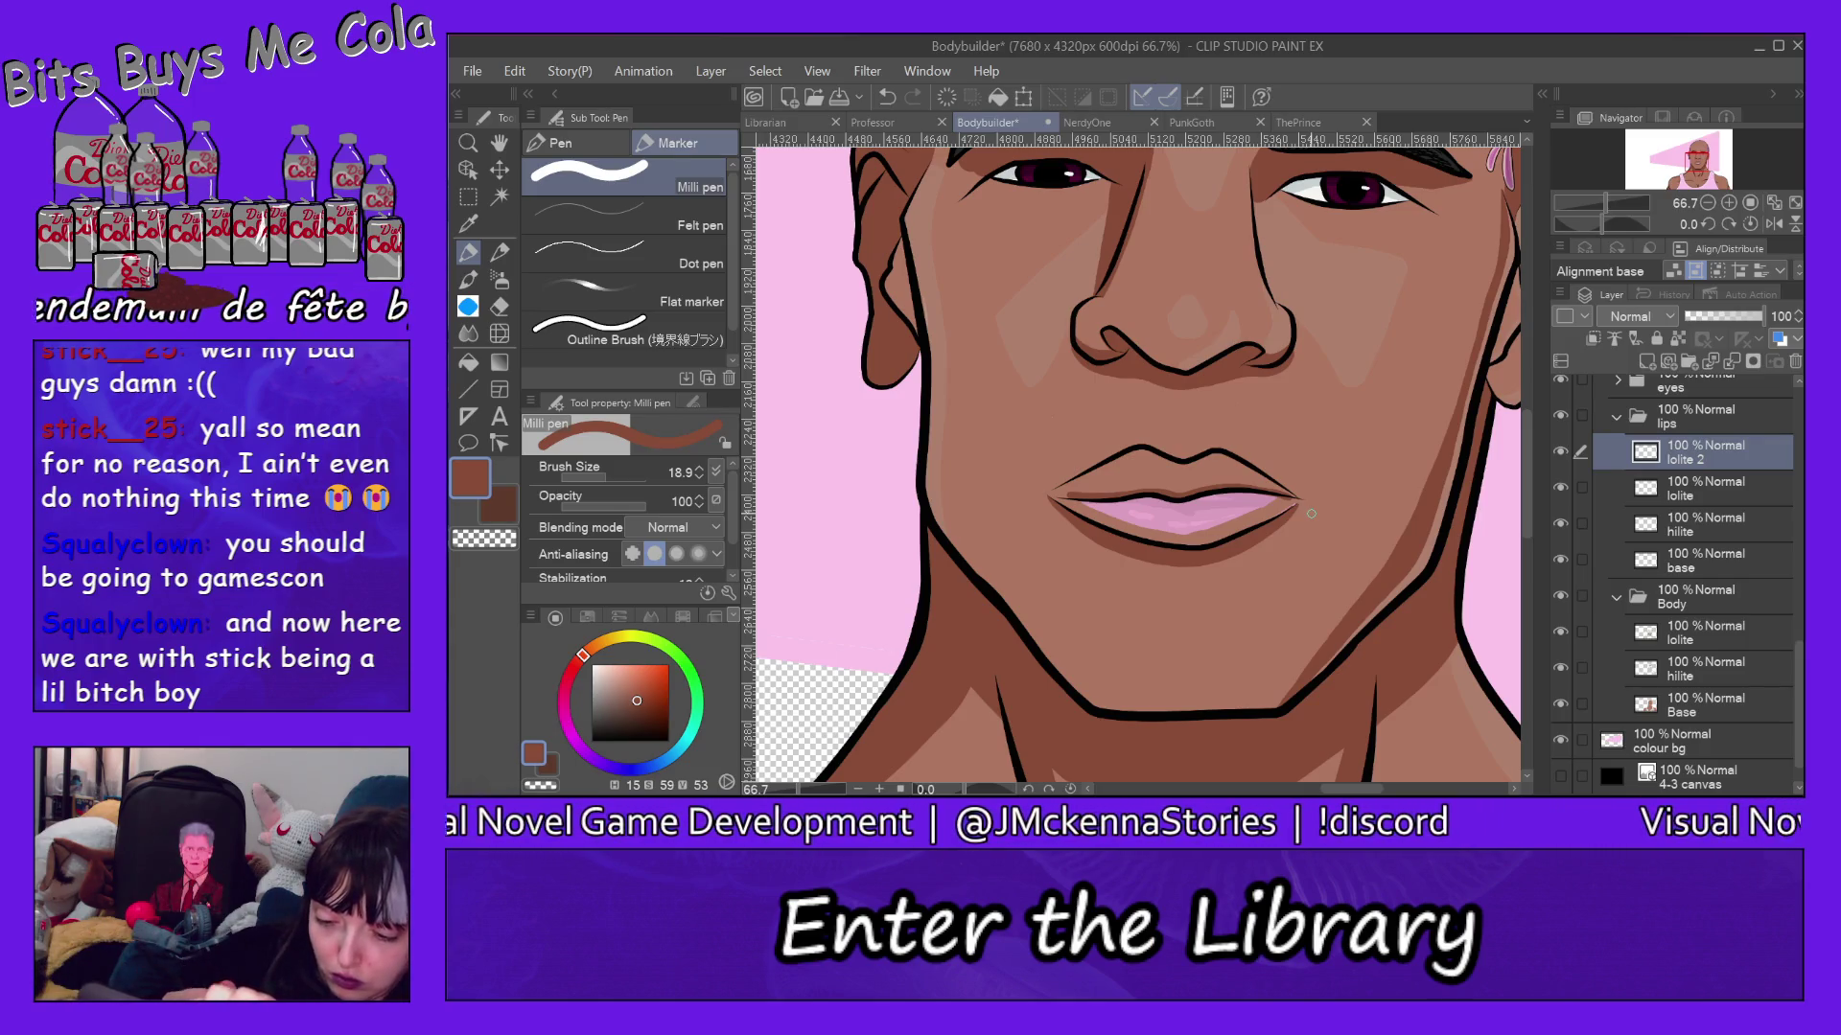
key(e)
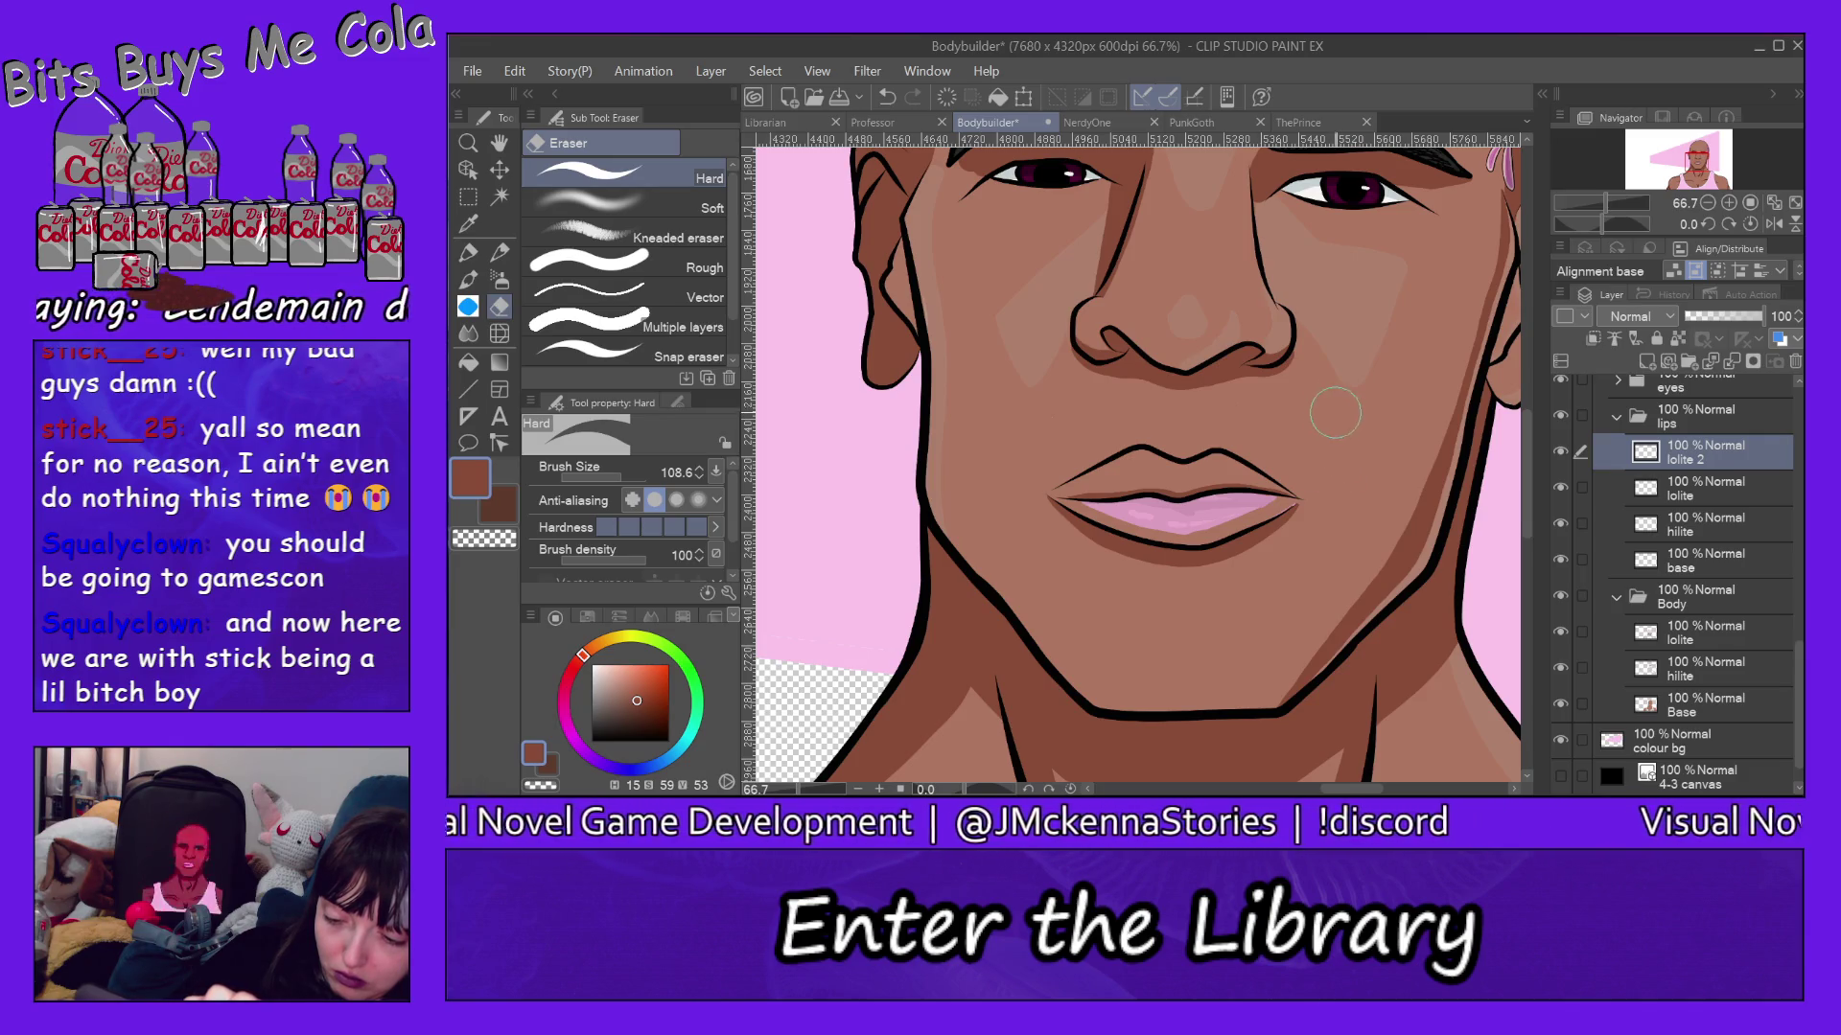
alt+click(1275, 508)
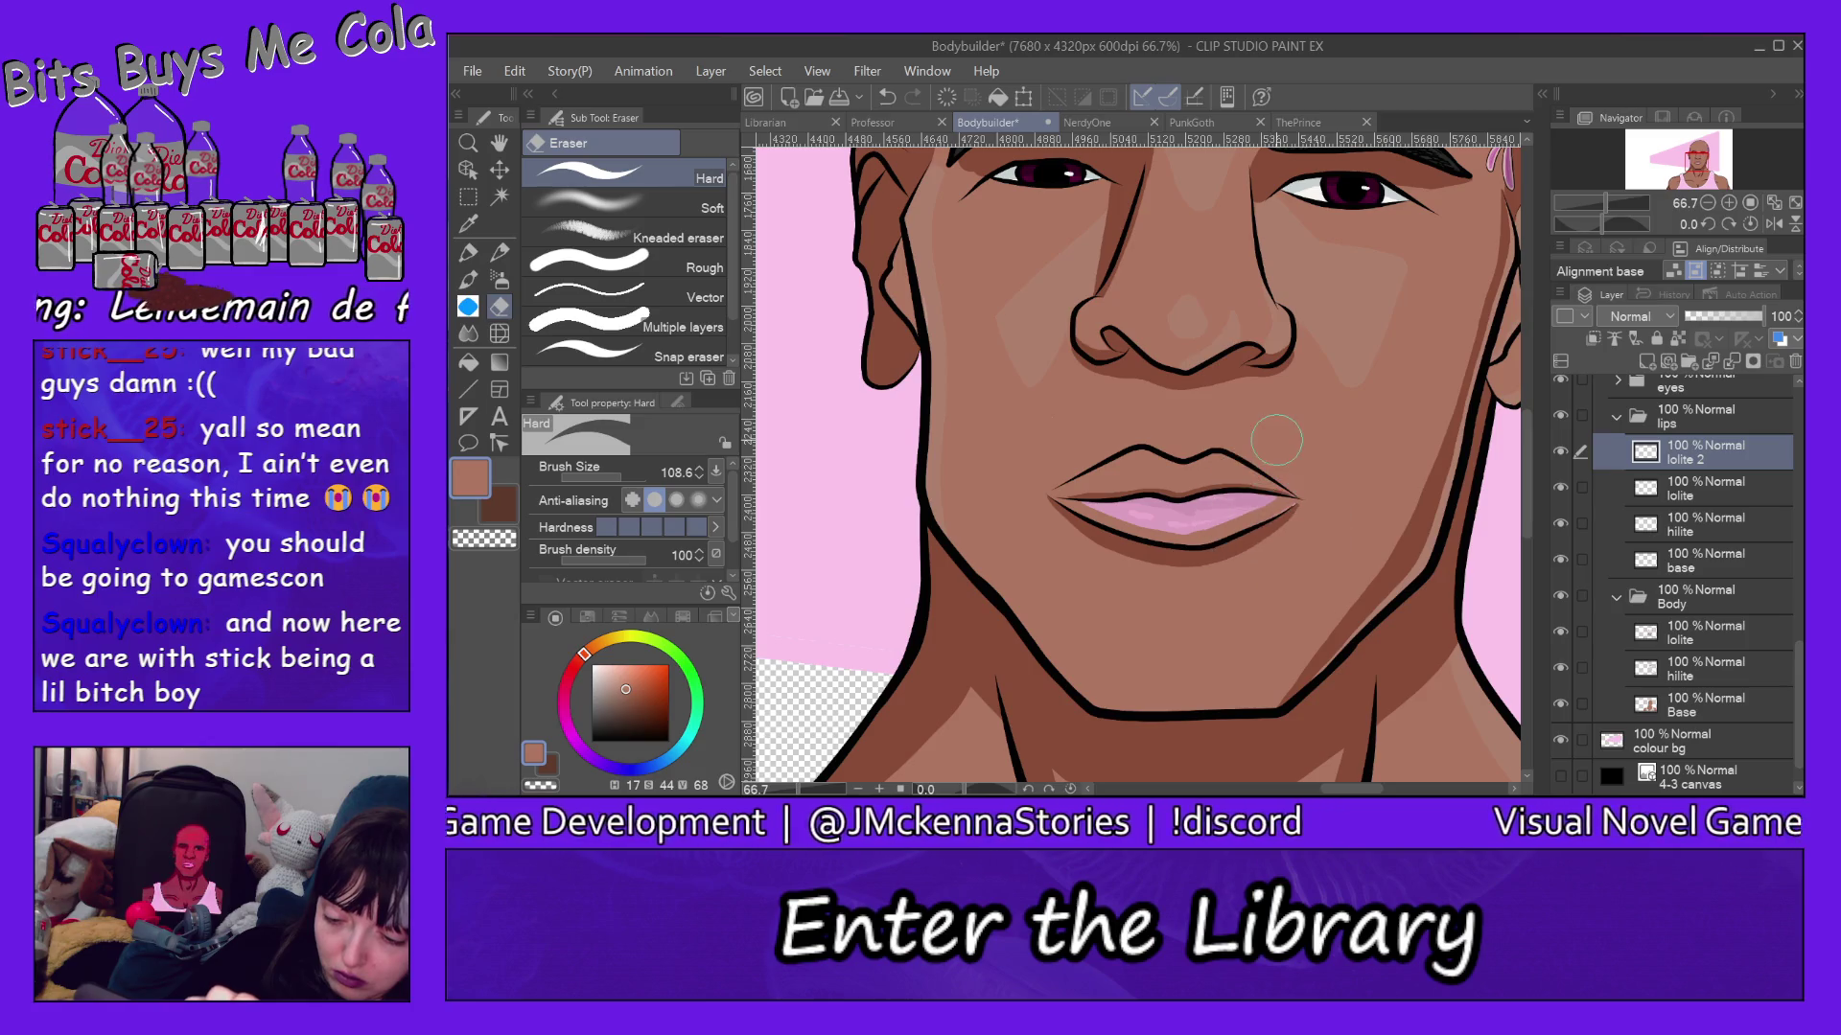
ctrl+shift+click(1280, 508)
key(p)
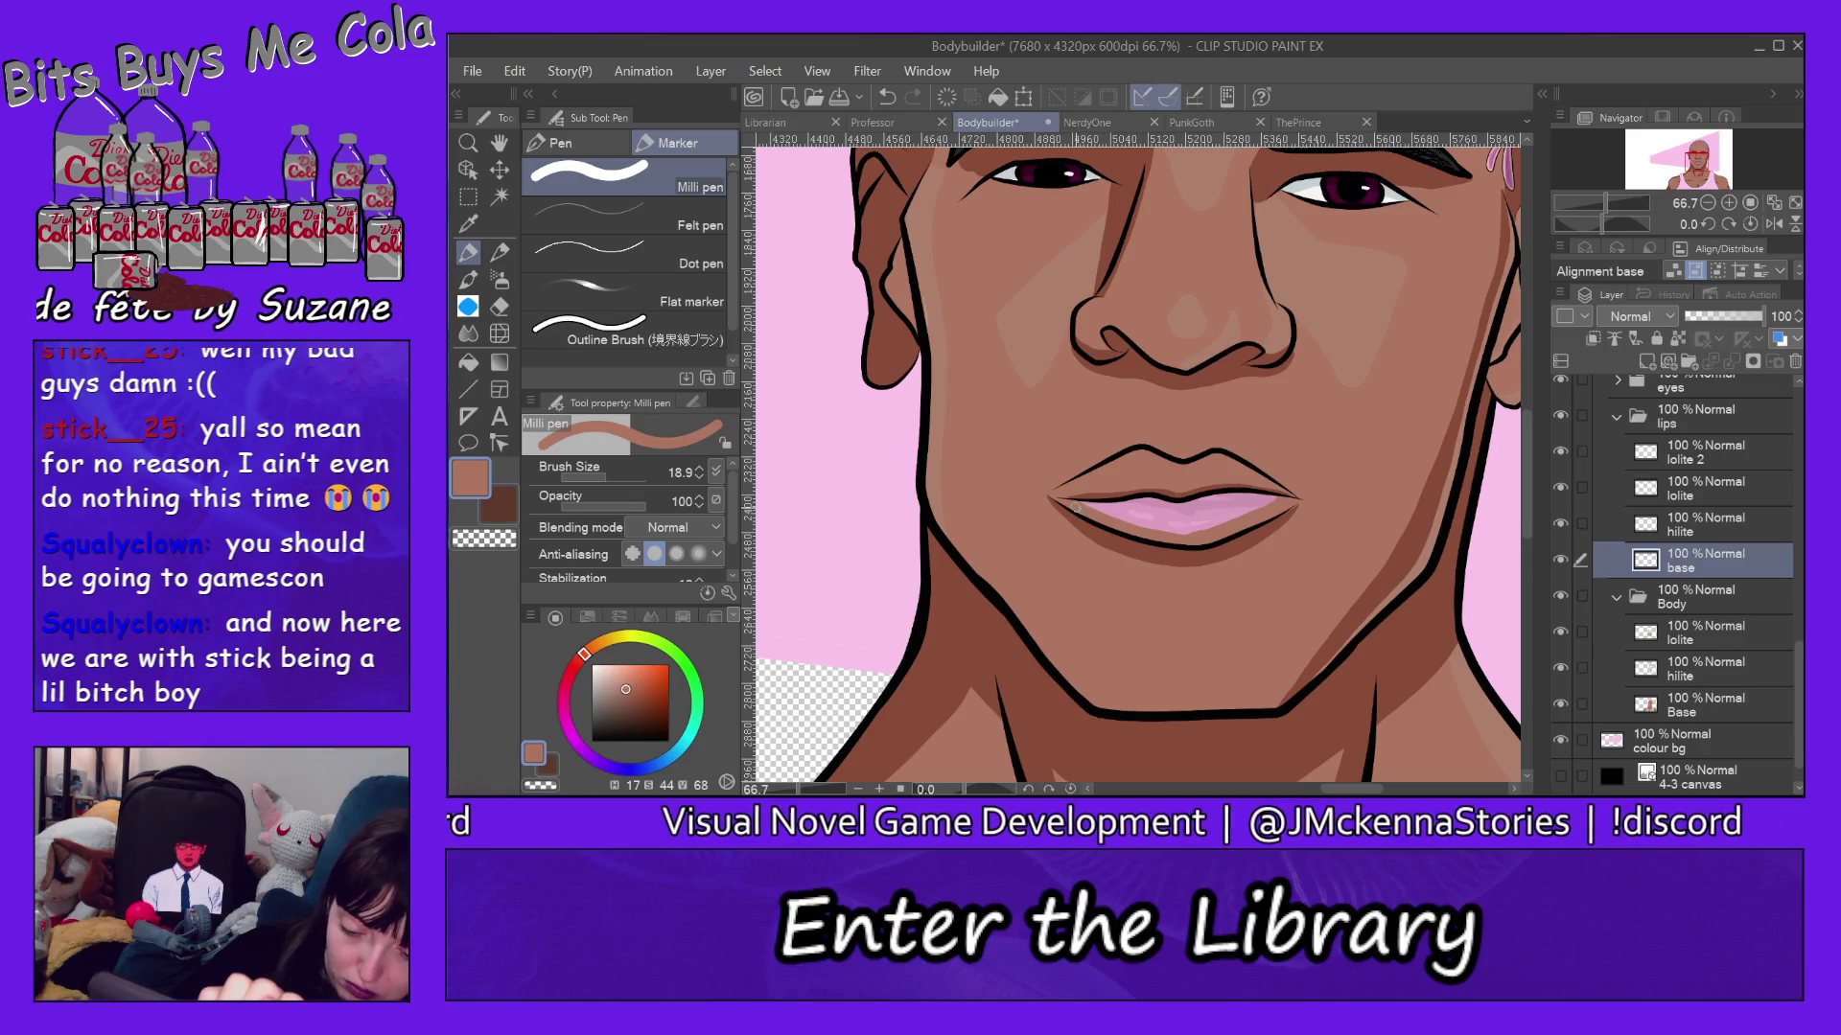
Zoom out step by step to 12.5% to show the full portrait and pink background shape.
key(ctrl+alt+space)
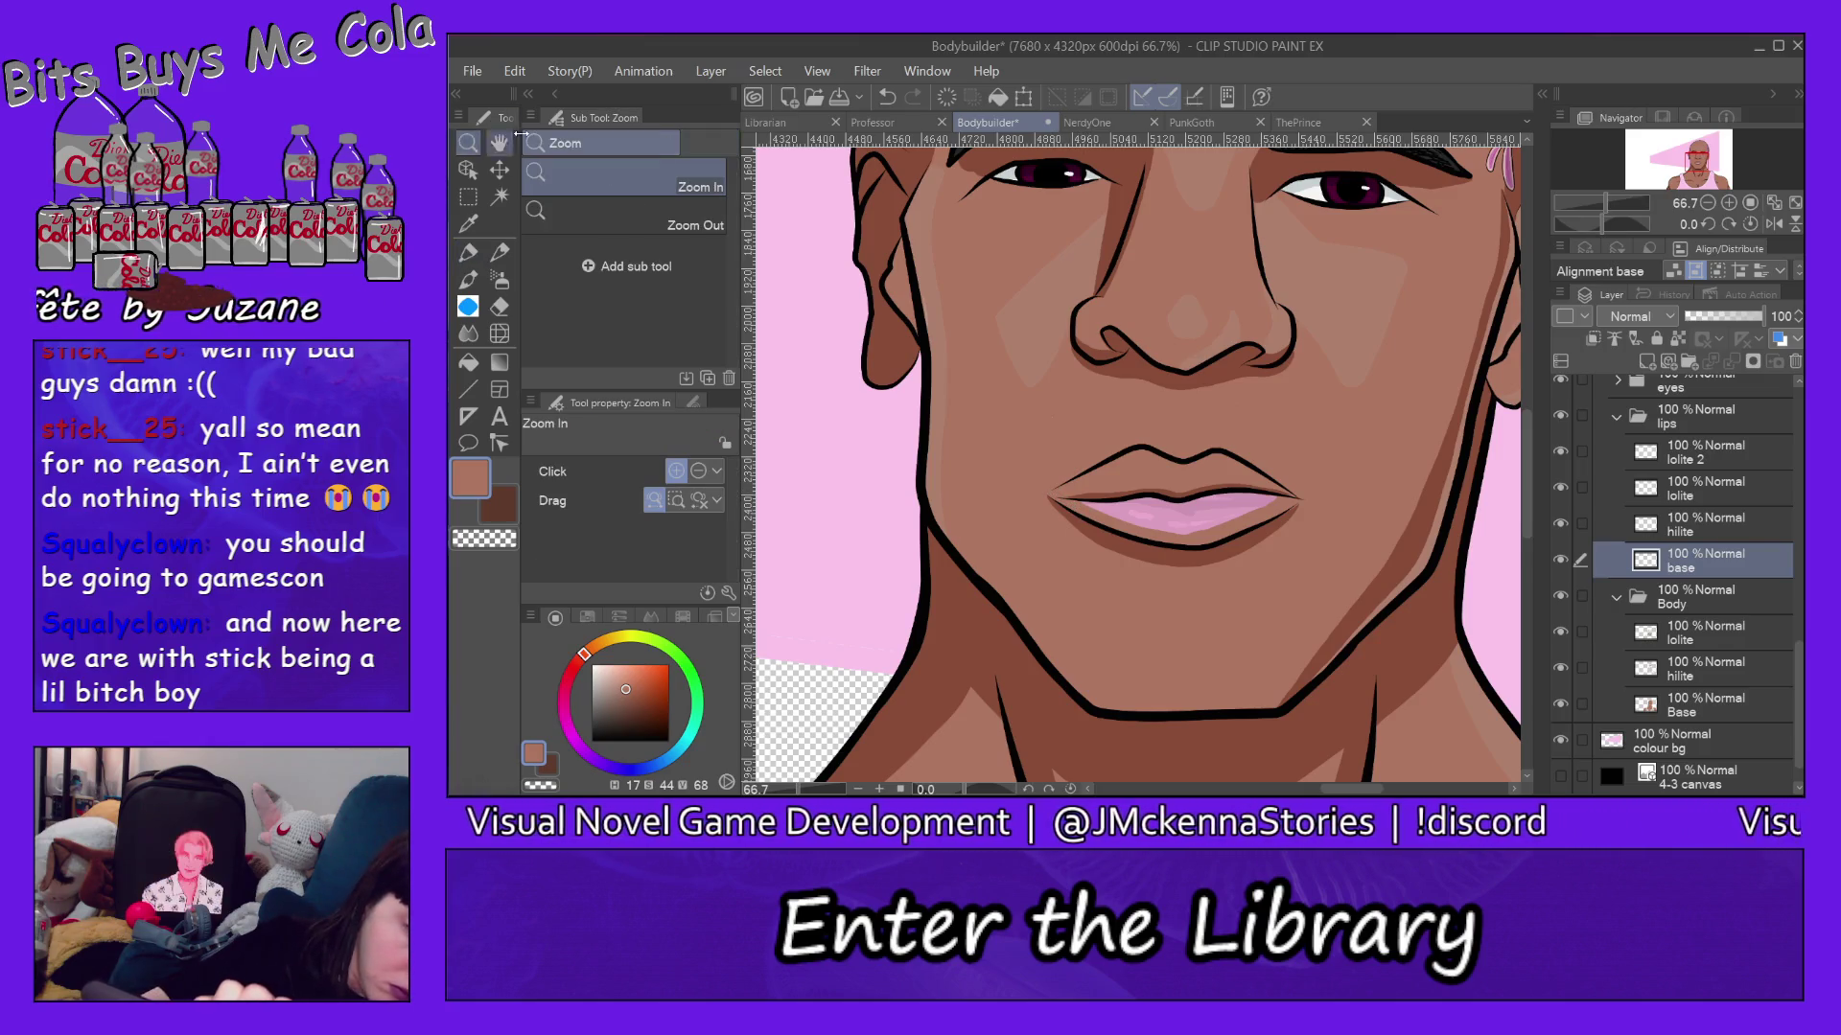
click(1455, 547)
click(1462, 550)
click(1488, 553)
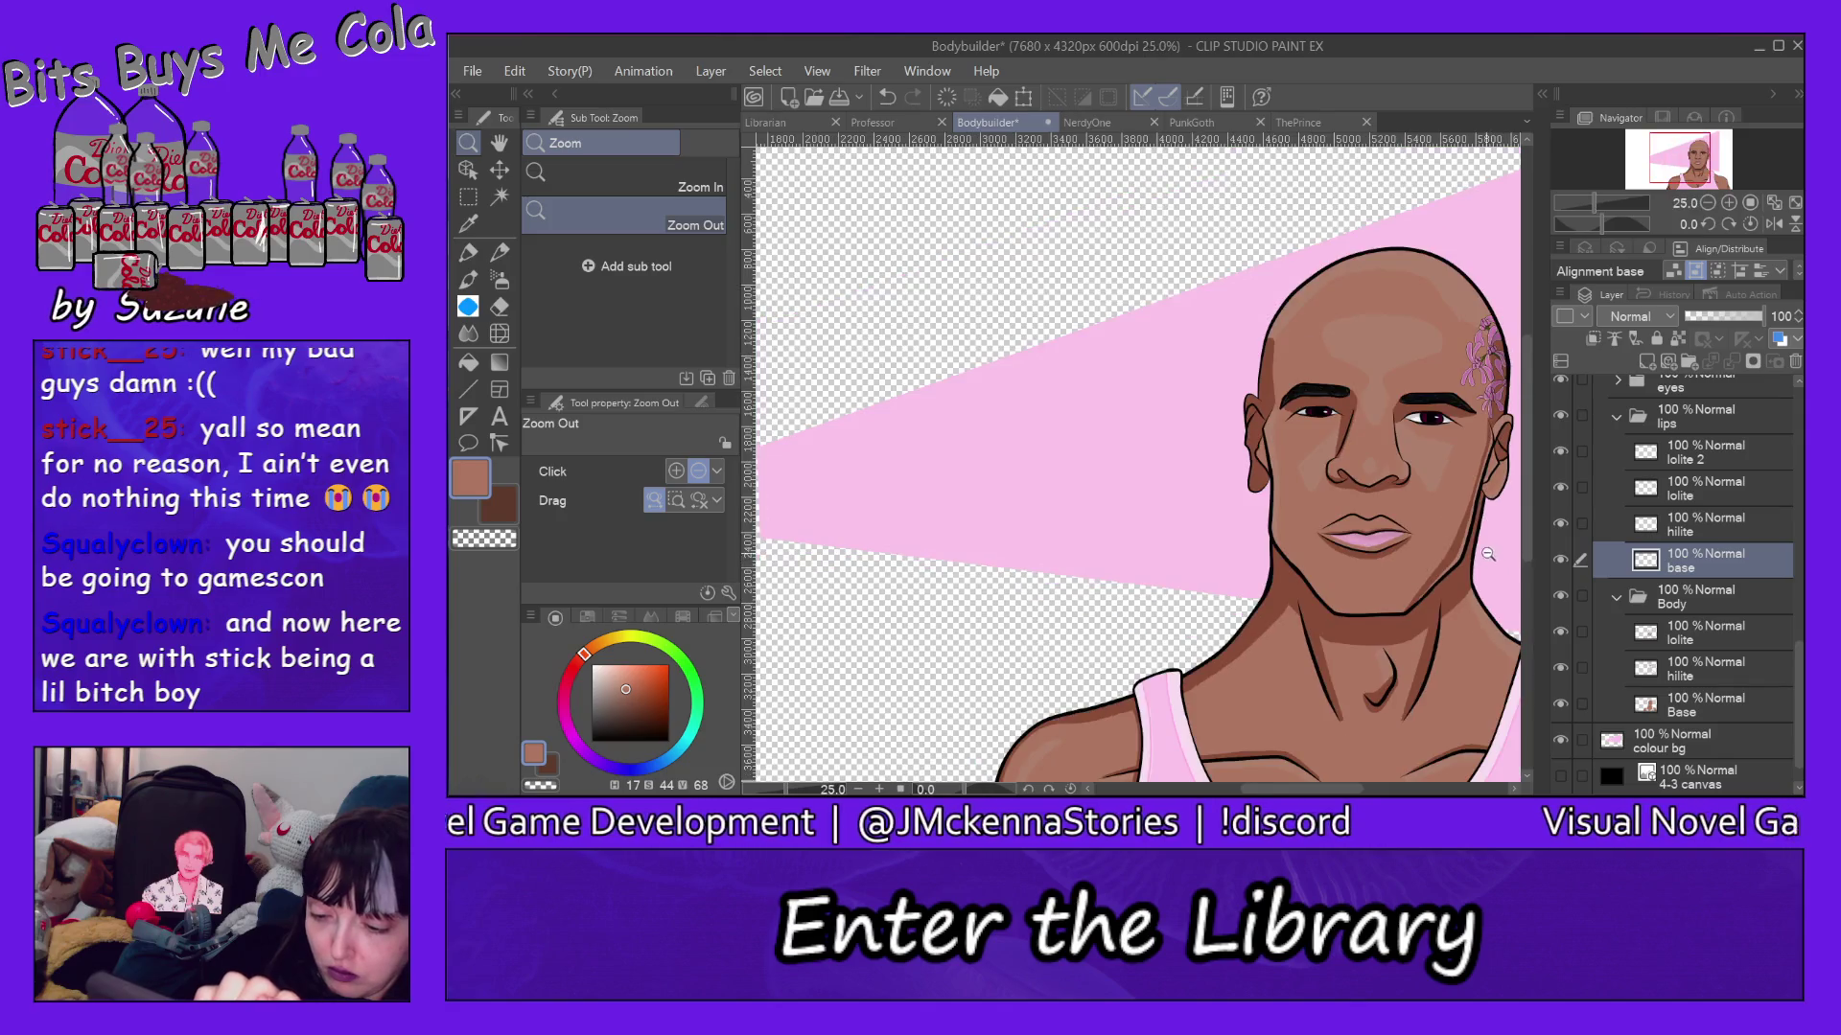
mouse_move(1342, 793)
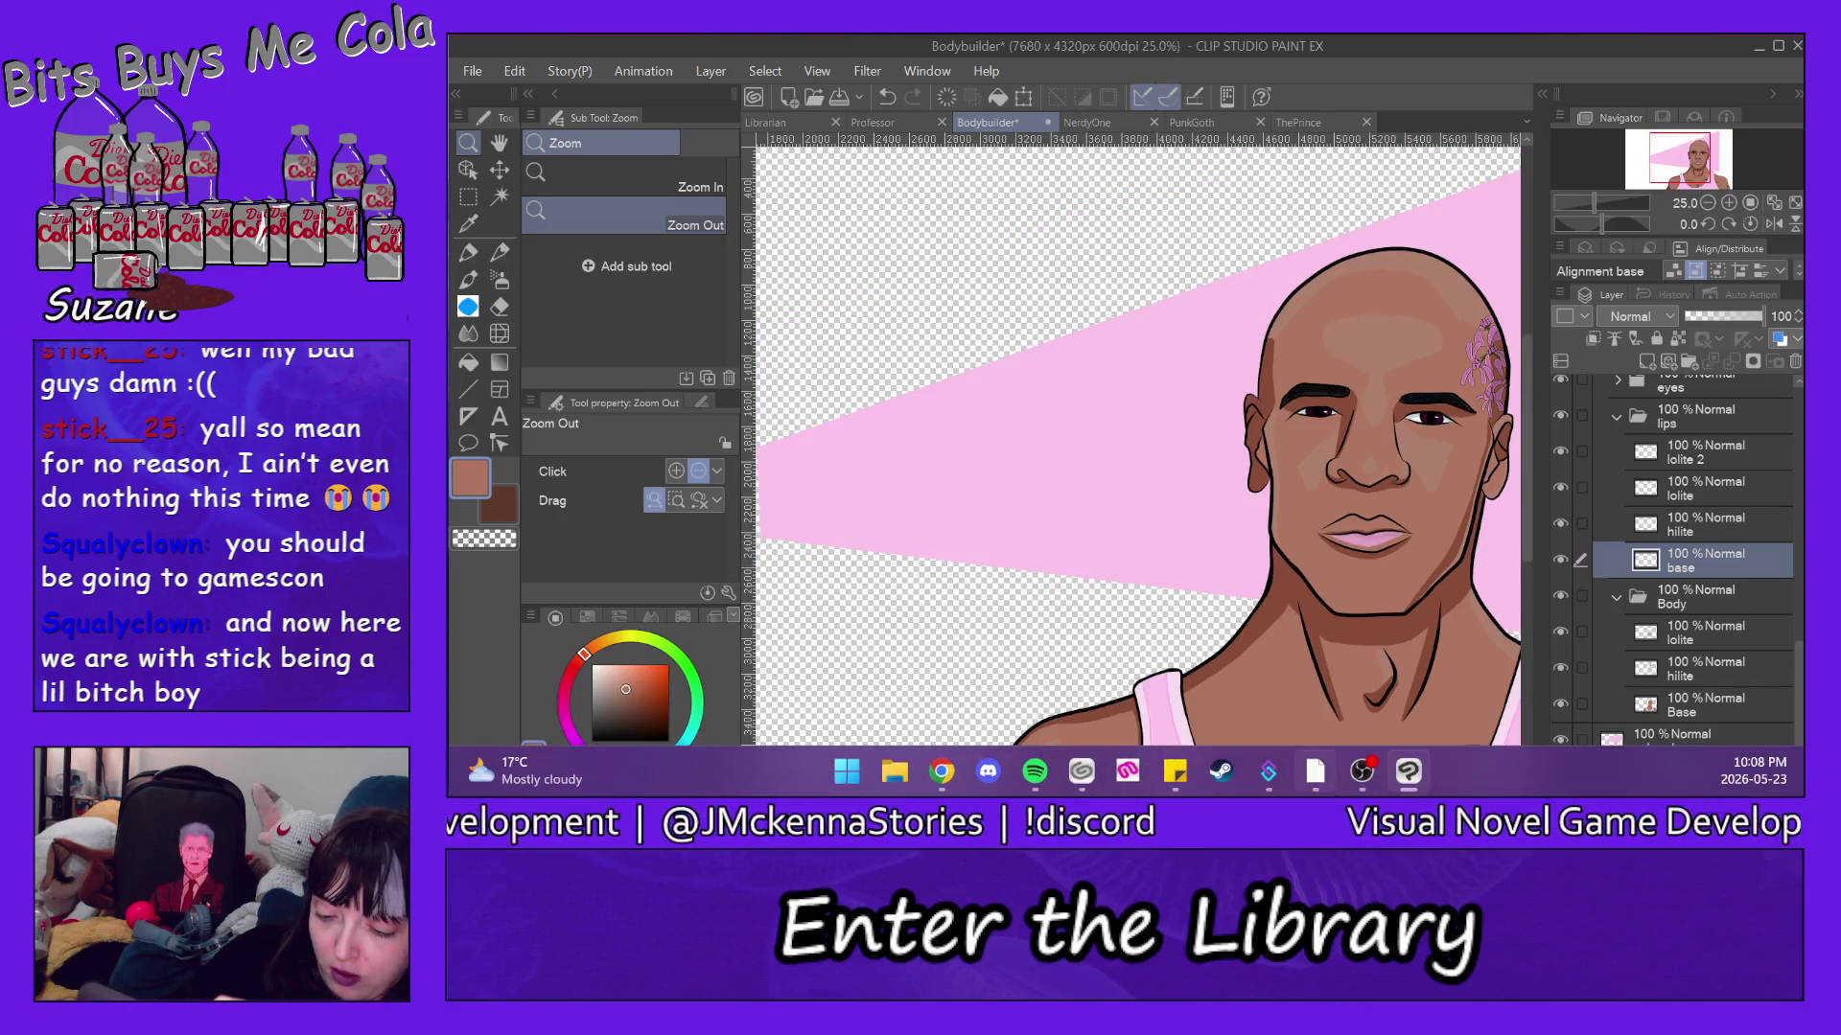
scroll(1438, 623, right, 5)
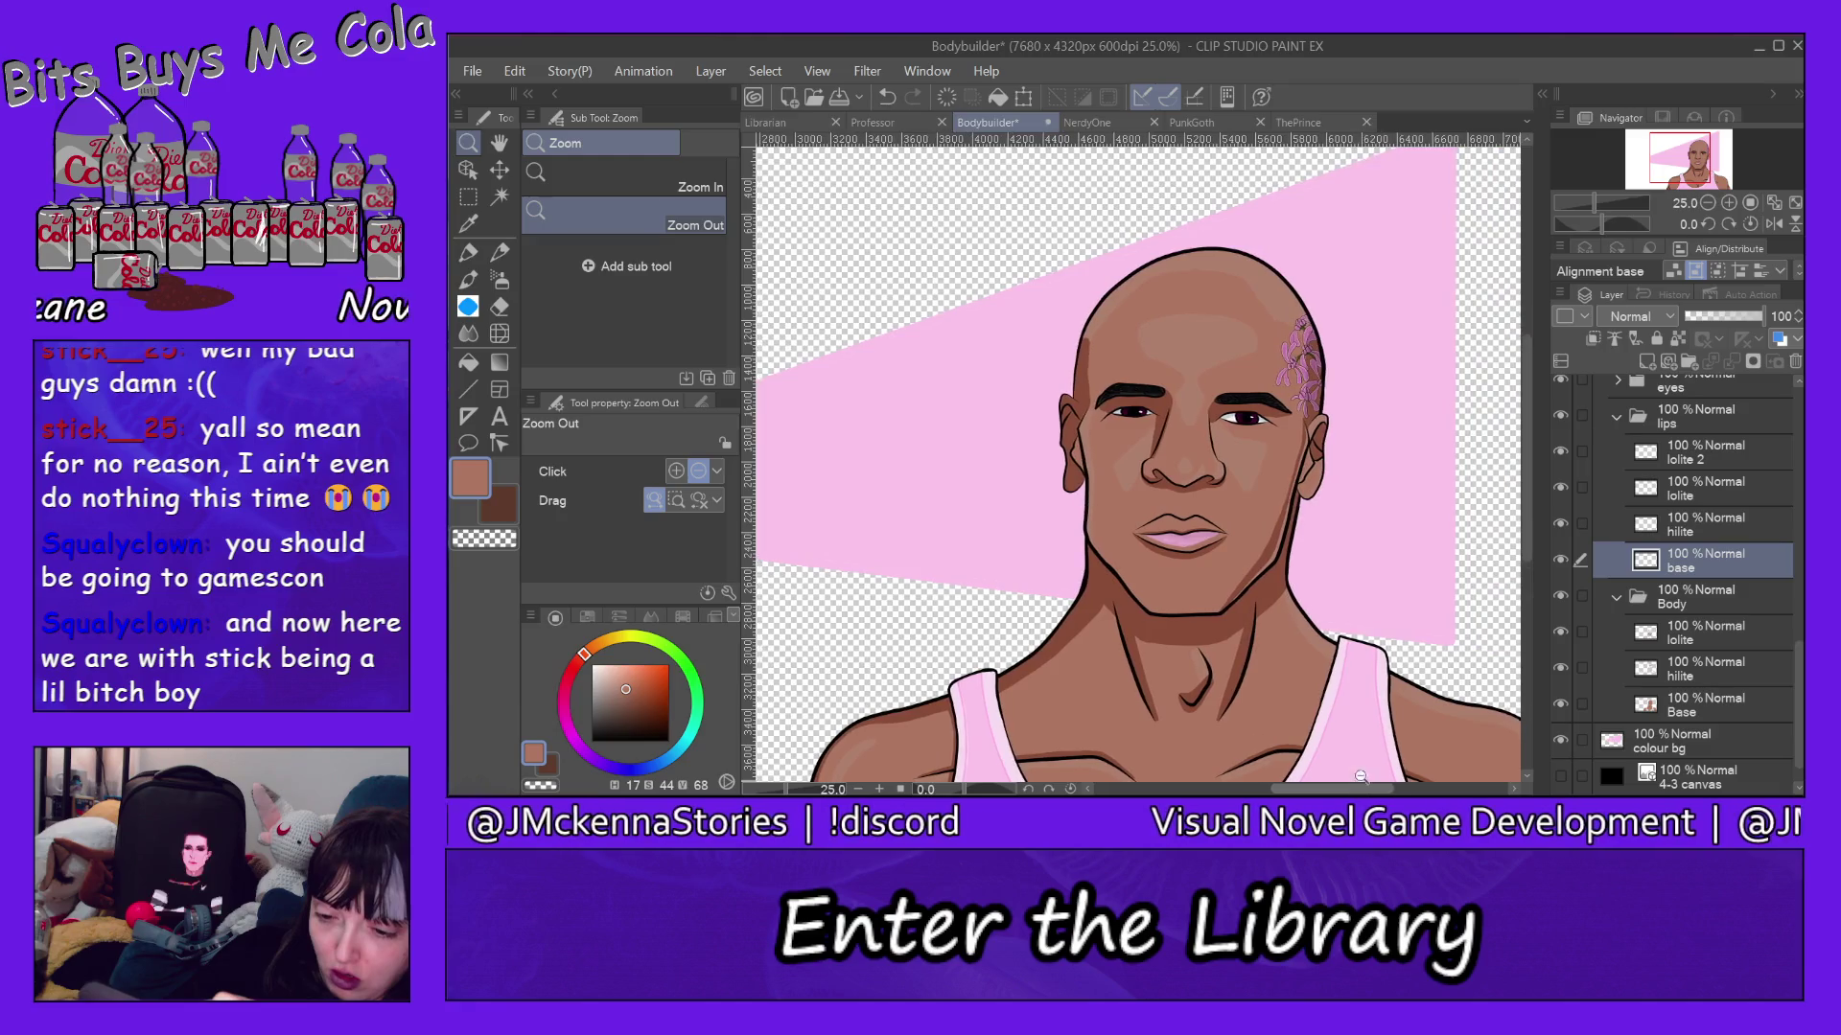
scroll(1527, 527, down, 2)
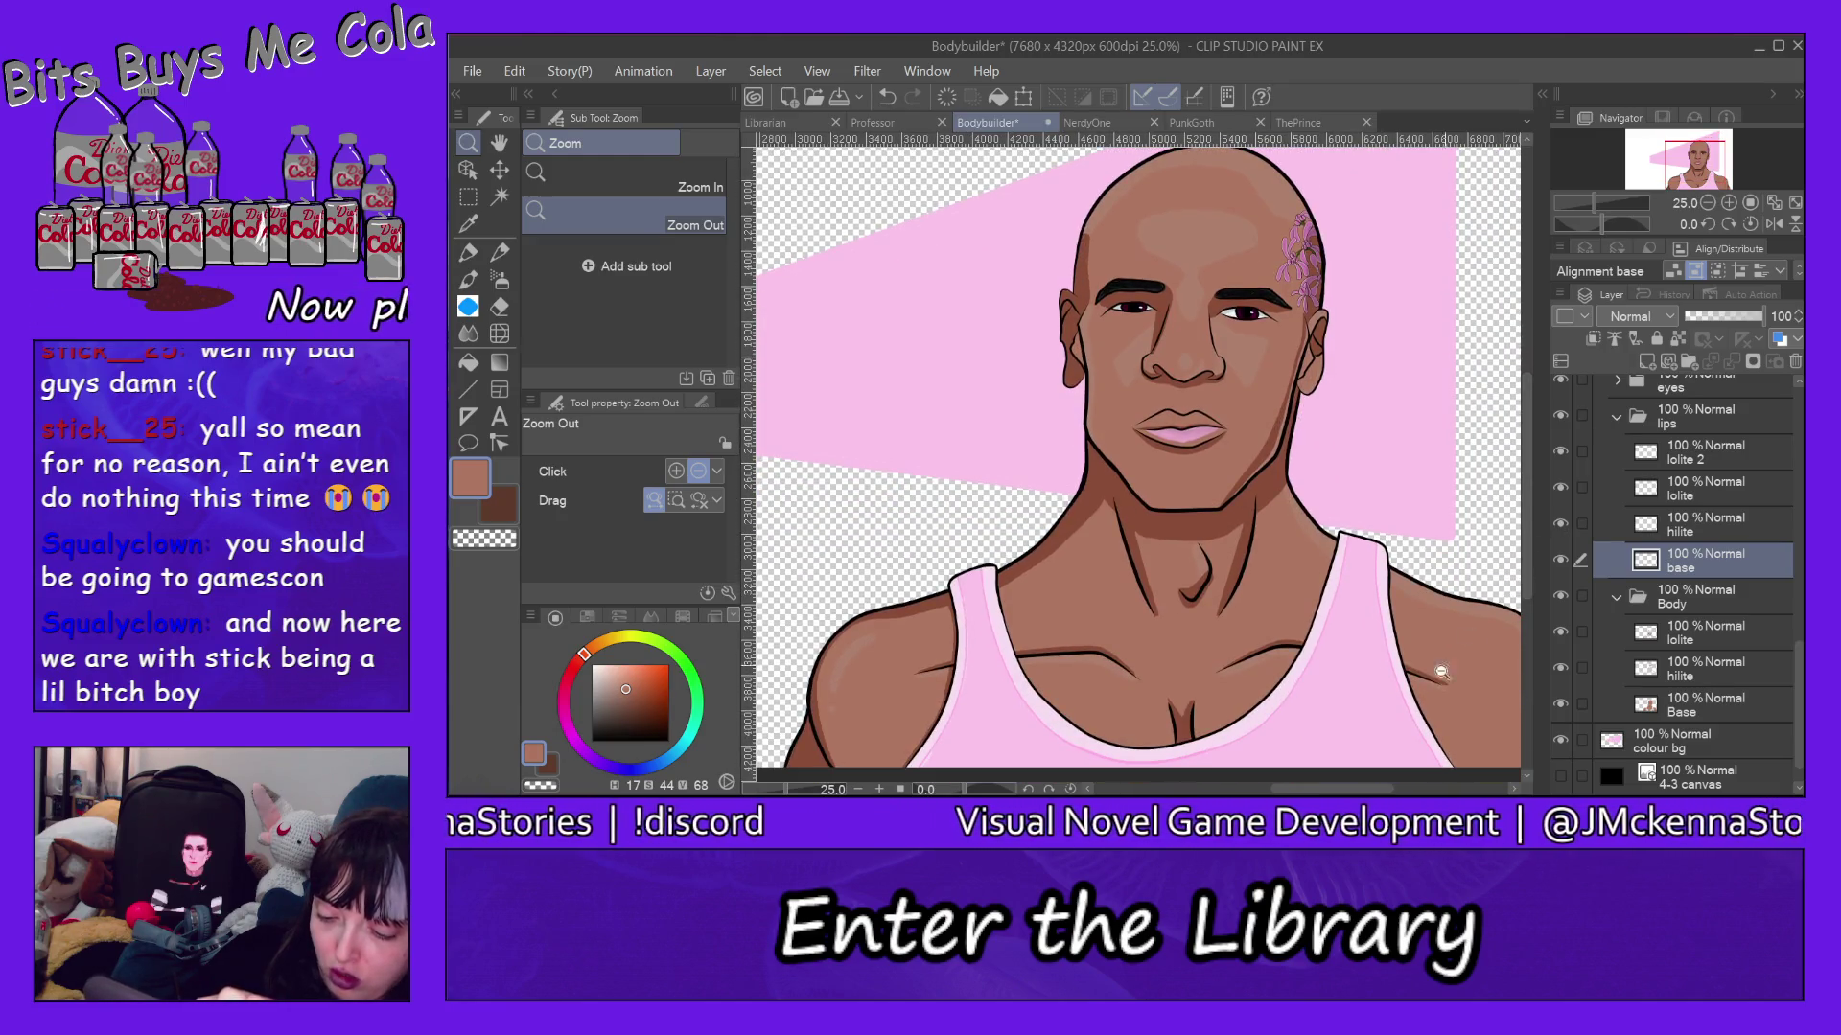
click(1377, 681)
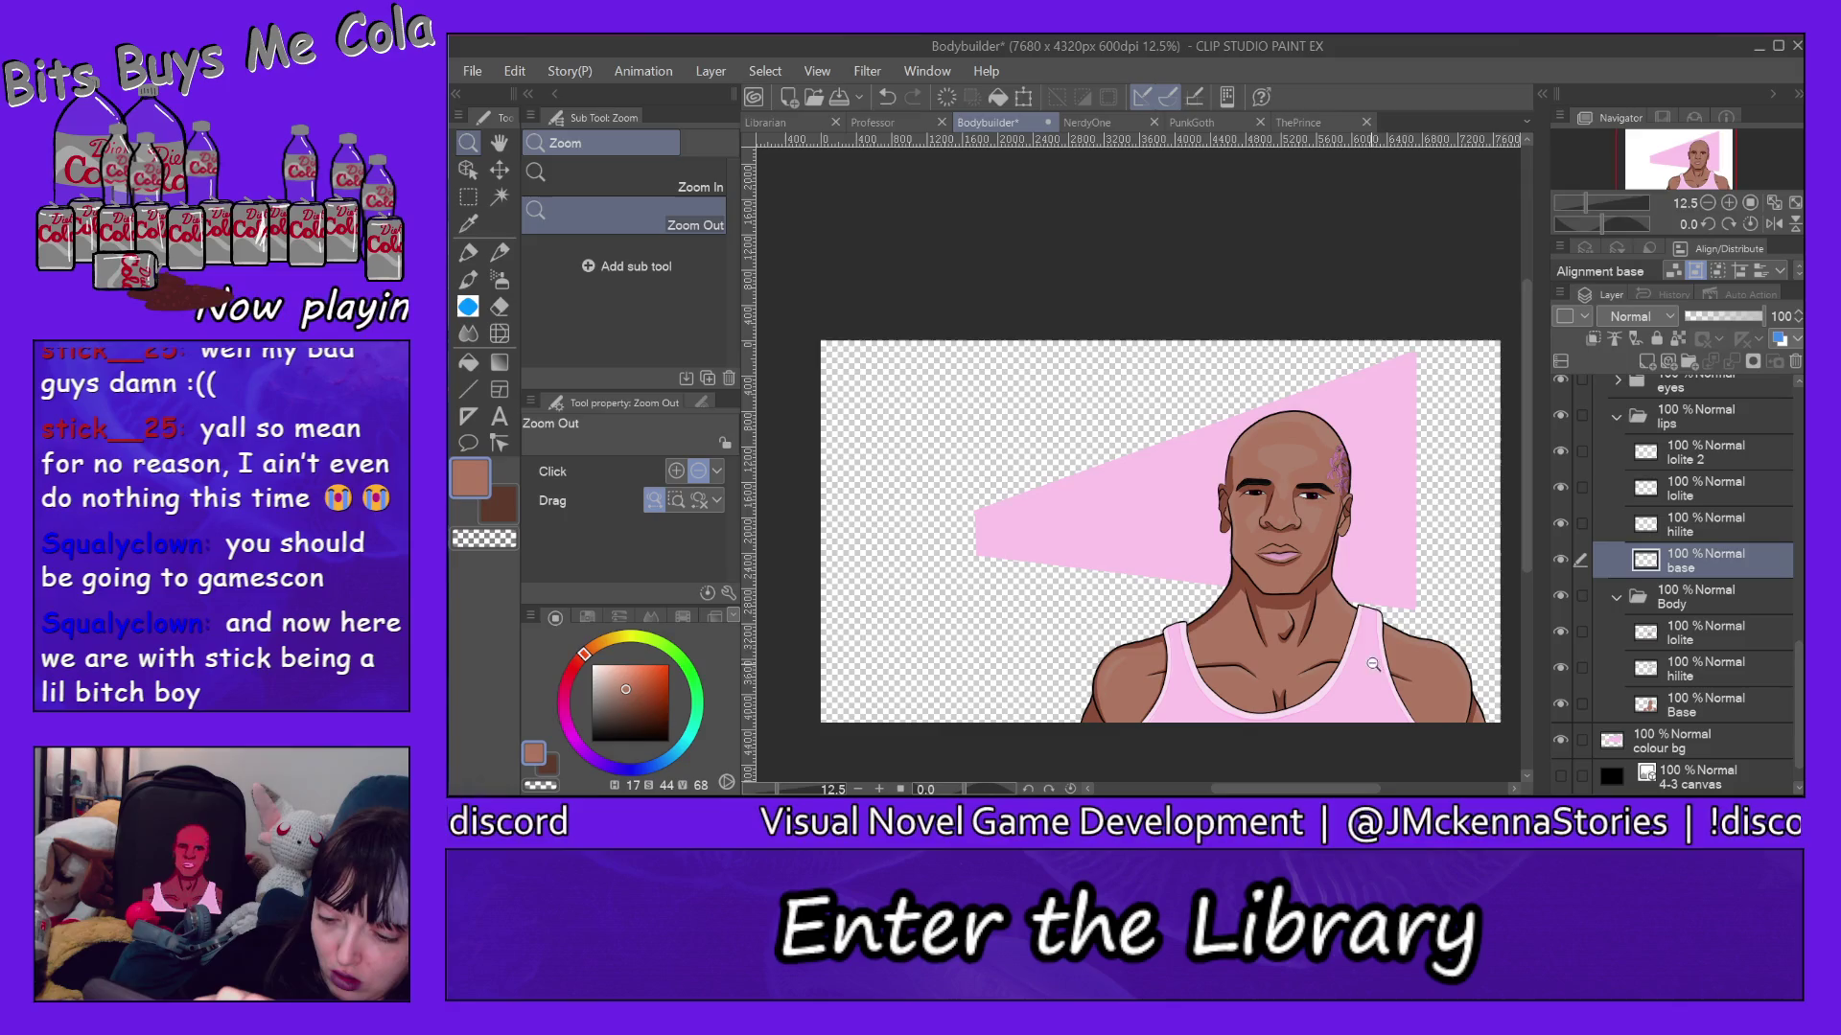
Save the drawing over Bodybuilder.clip in the Colour BGs folder.
click(472, 71)
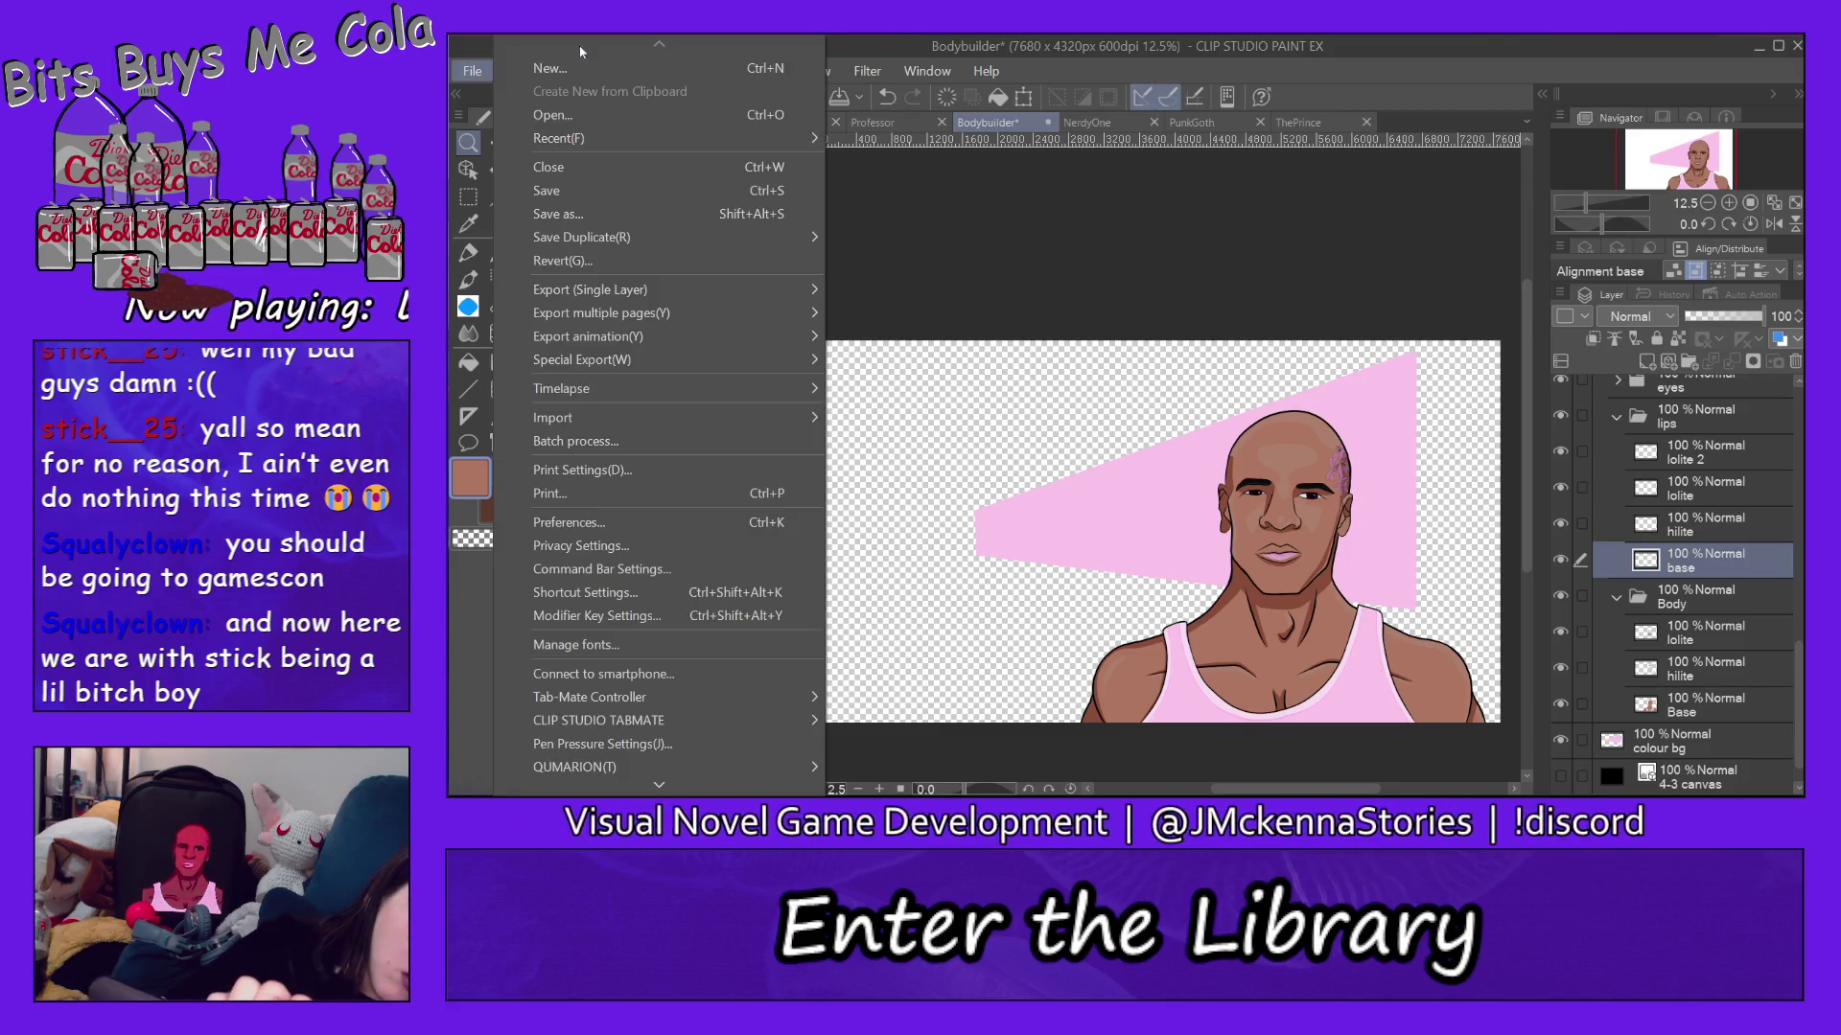
click(613, 209)
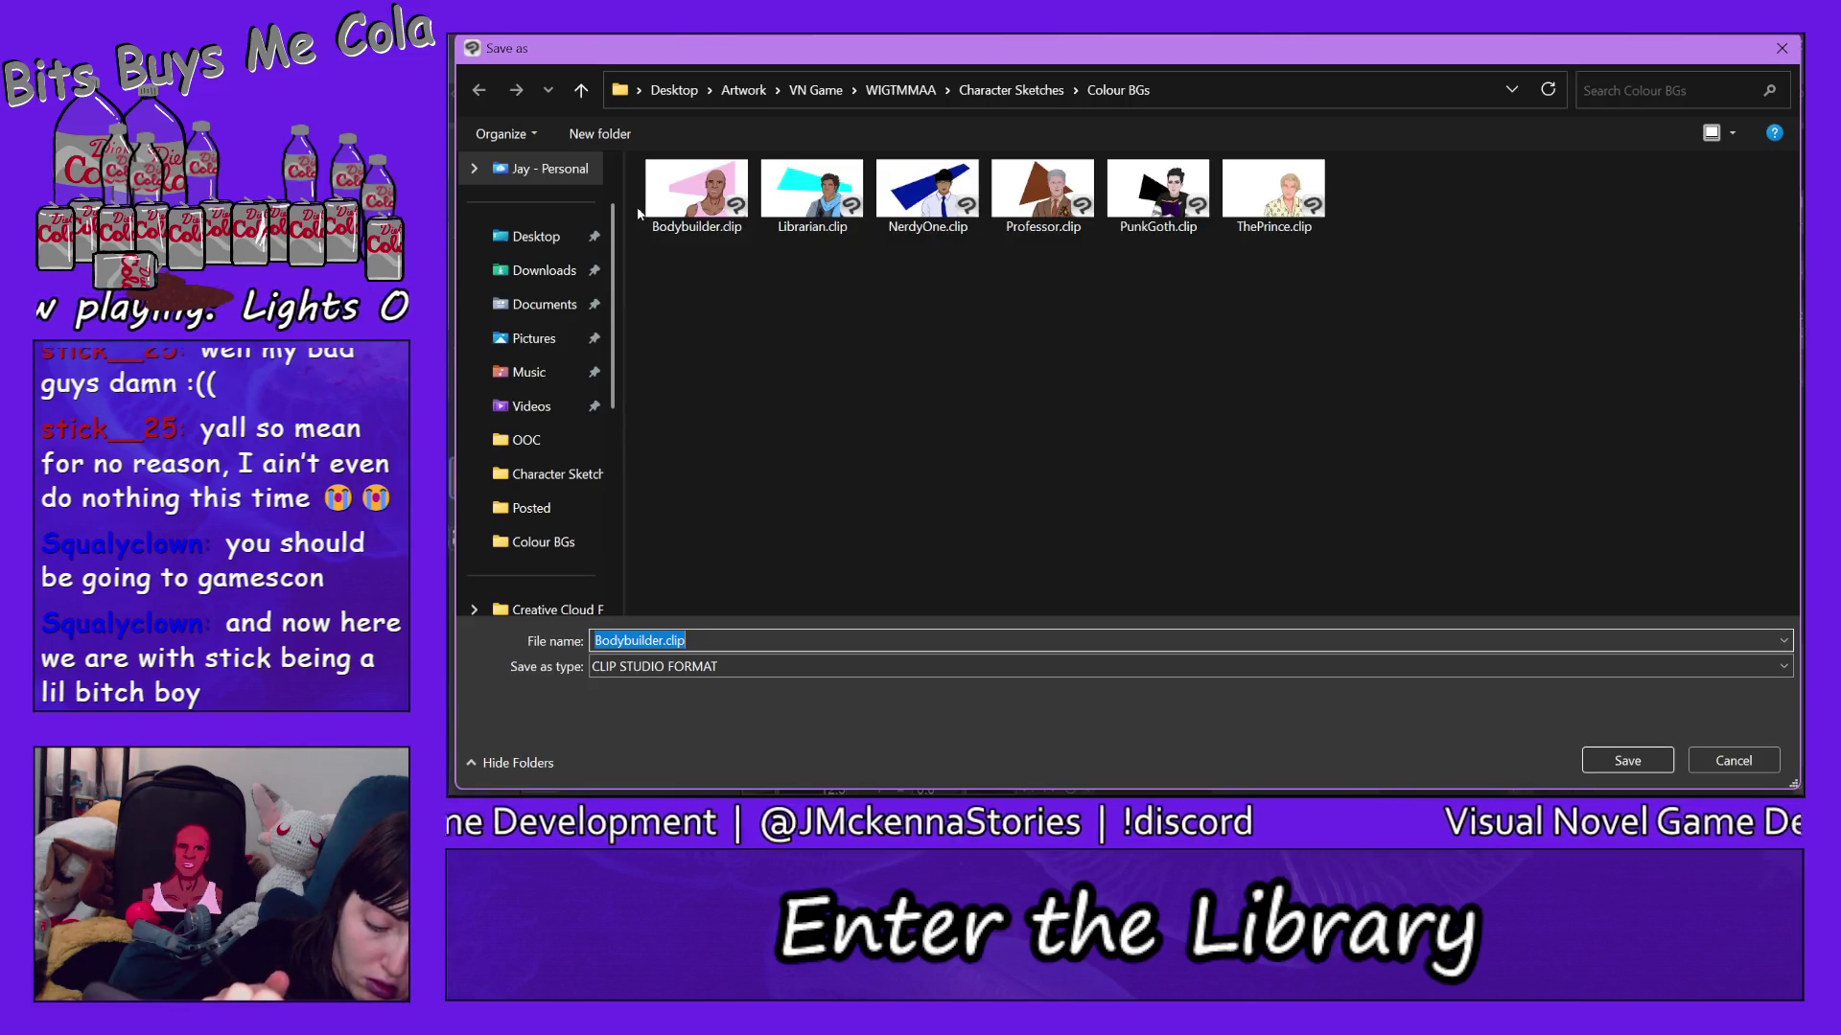
click(1625, 764)
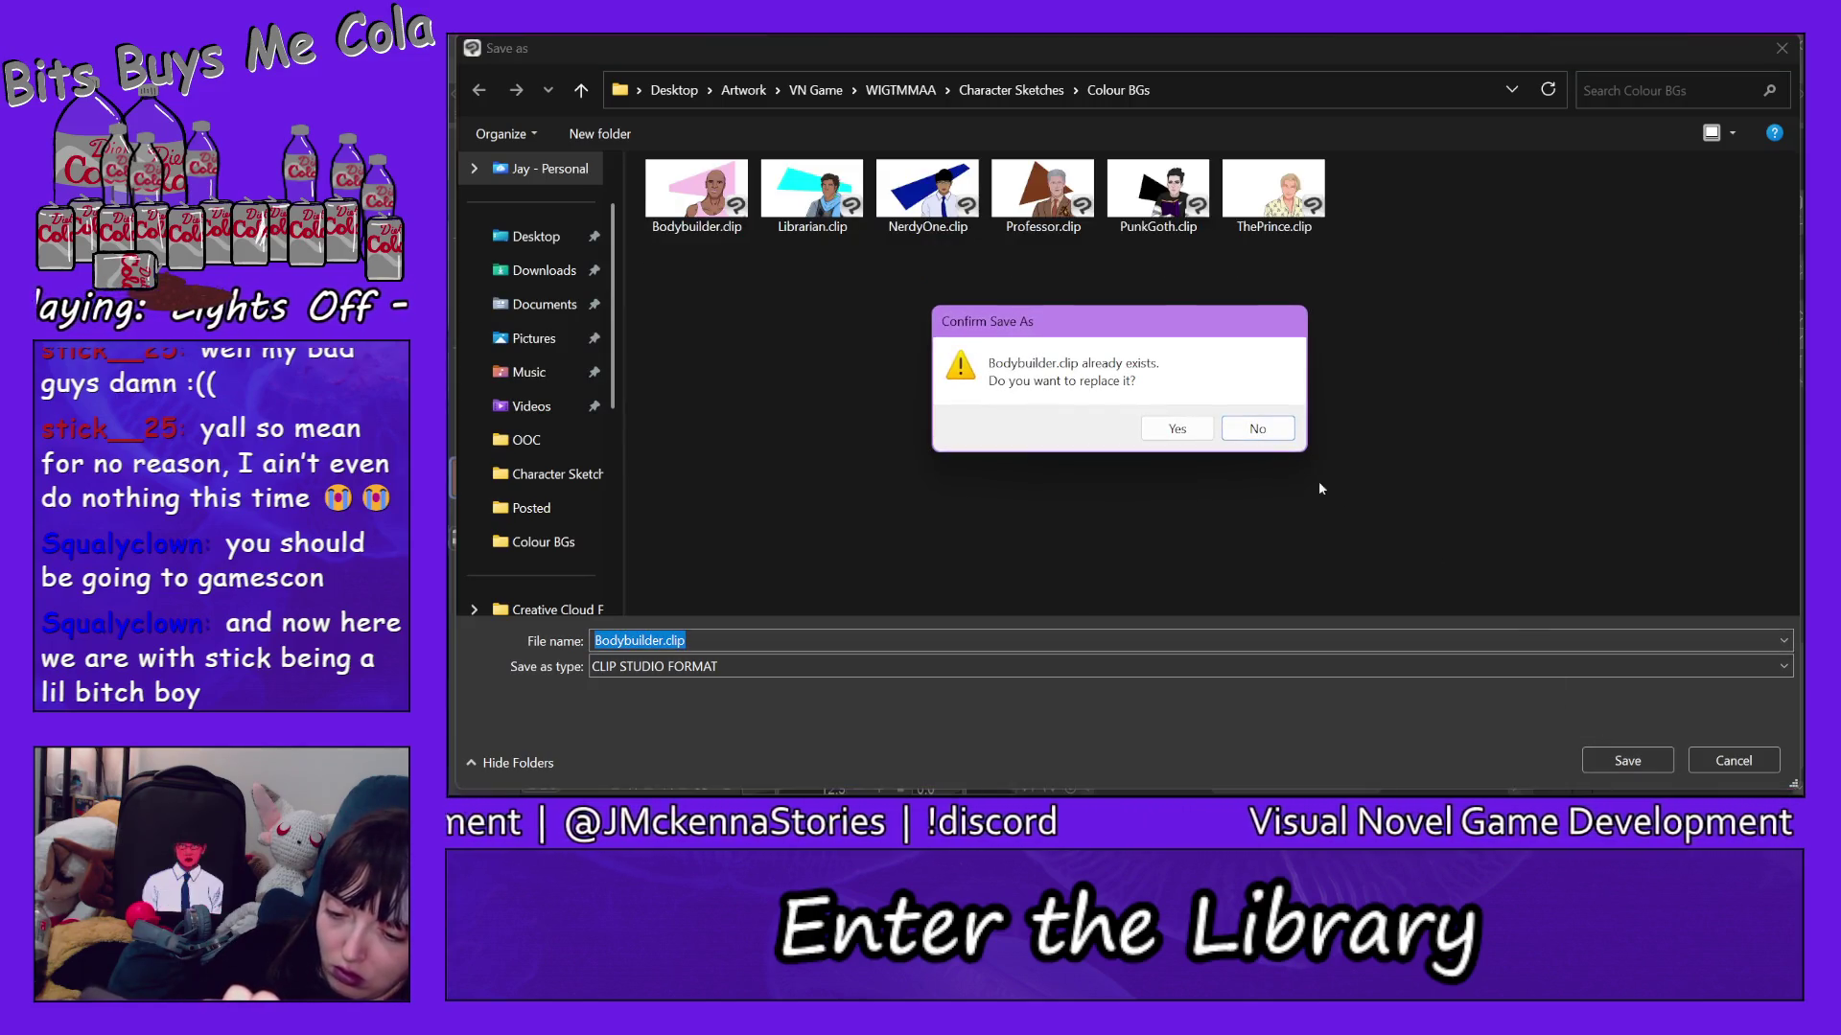
click(1182, 422)
Export the pink-background portrait as Bodybuilder.png, replacing the existing file.
click(473, 78)
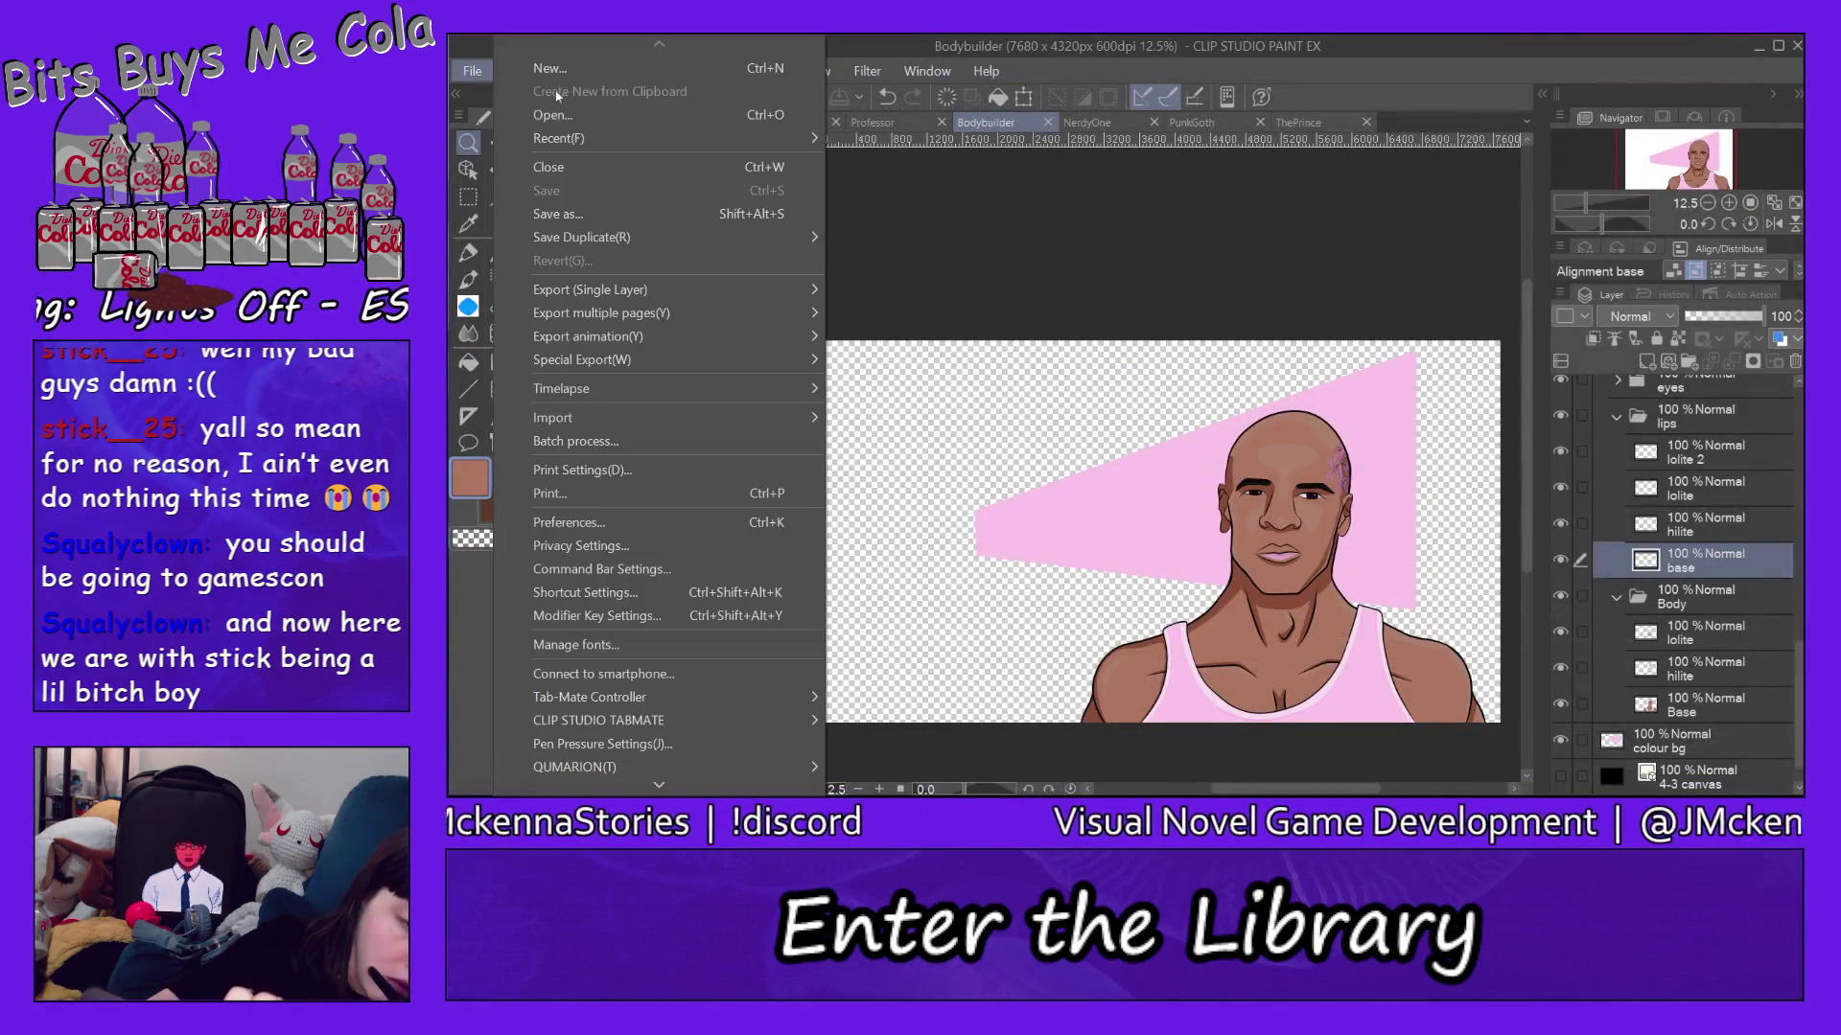
mouse_move(756, 292)
click(958, 337)
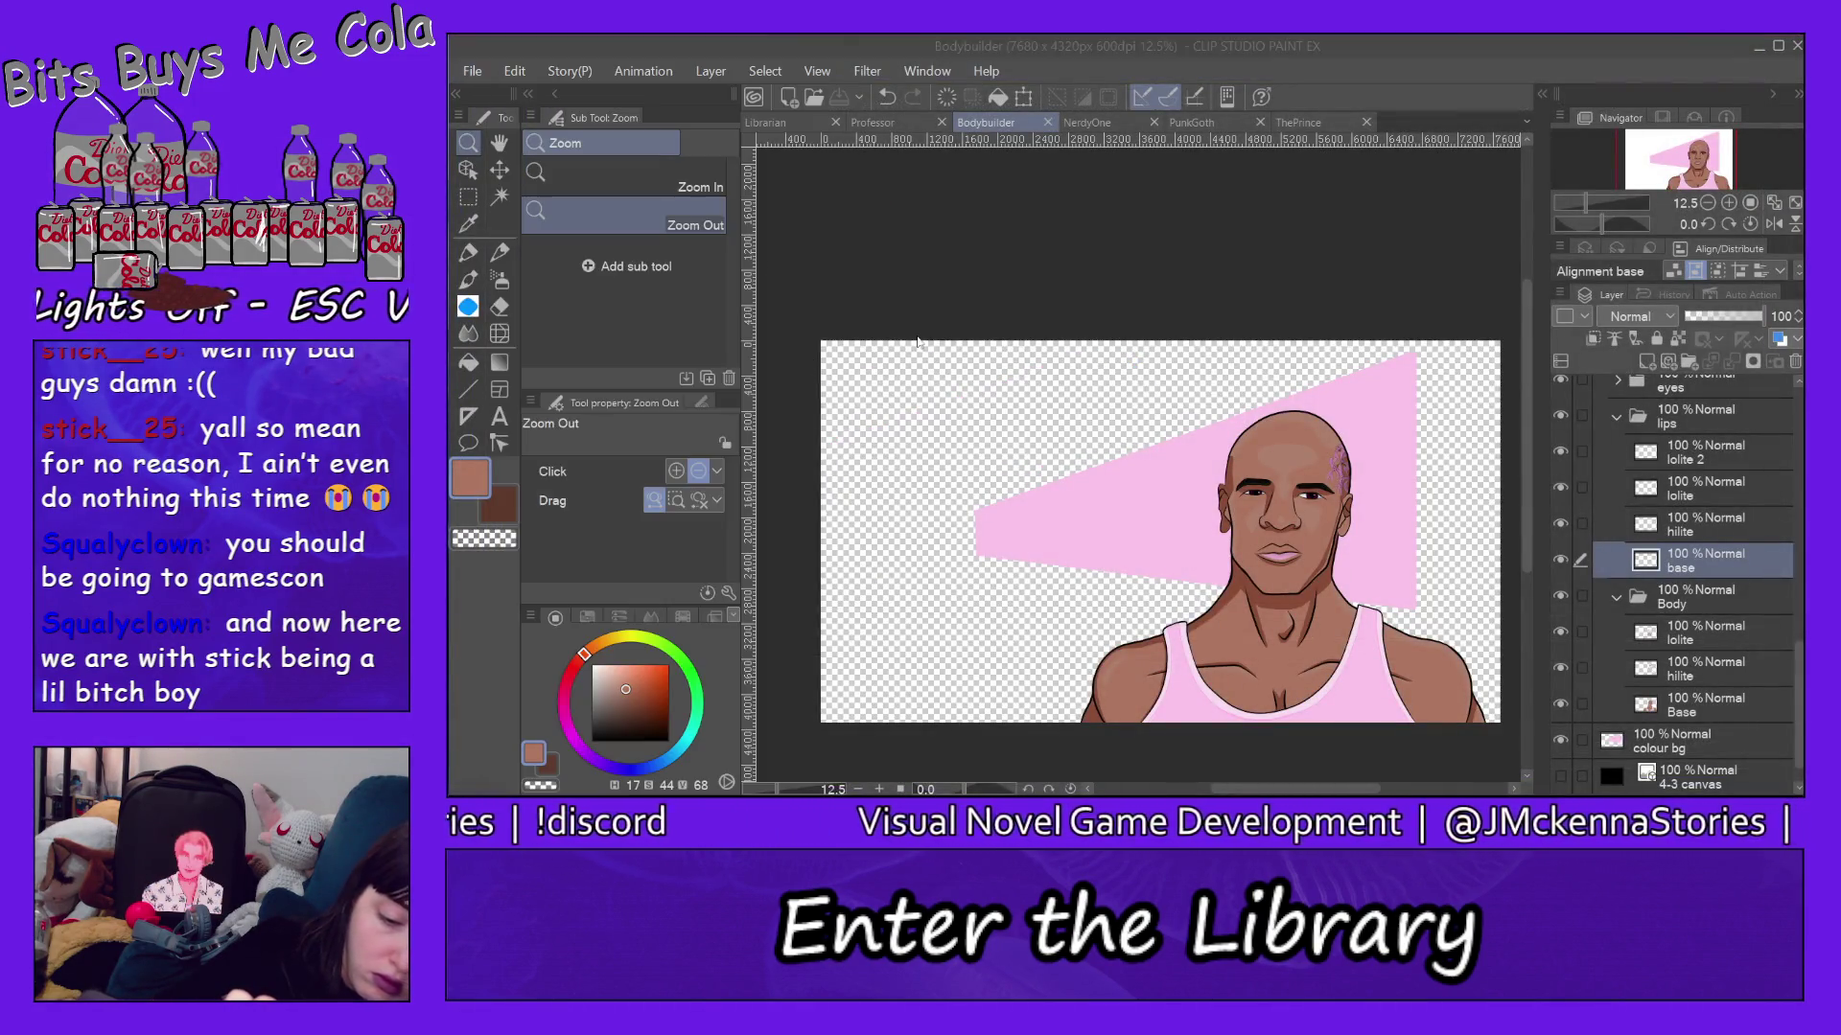
click(1627, 760)
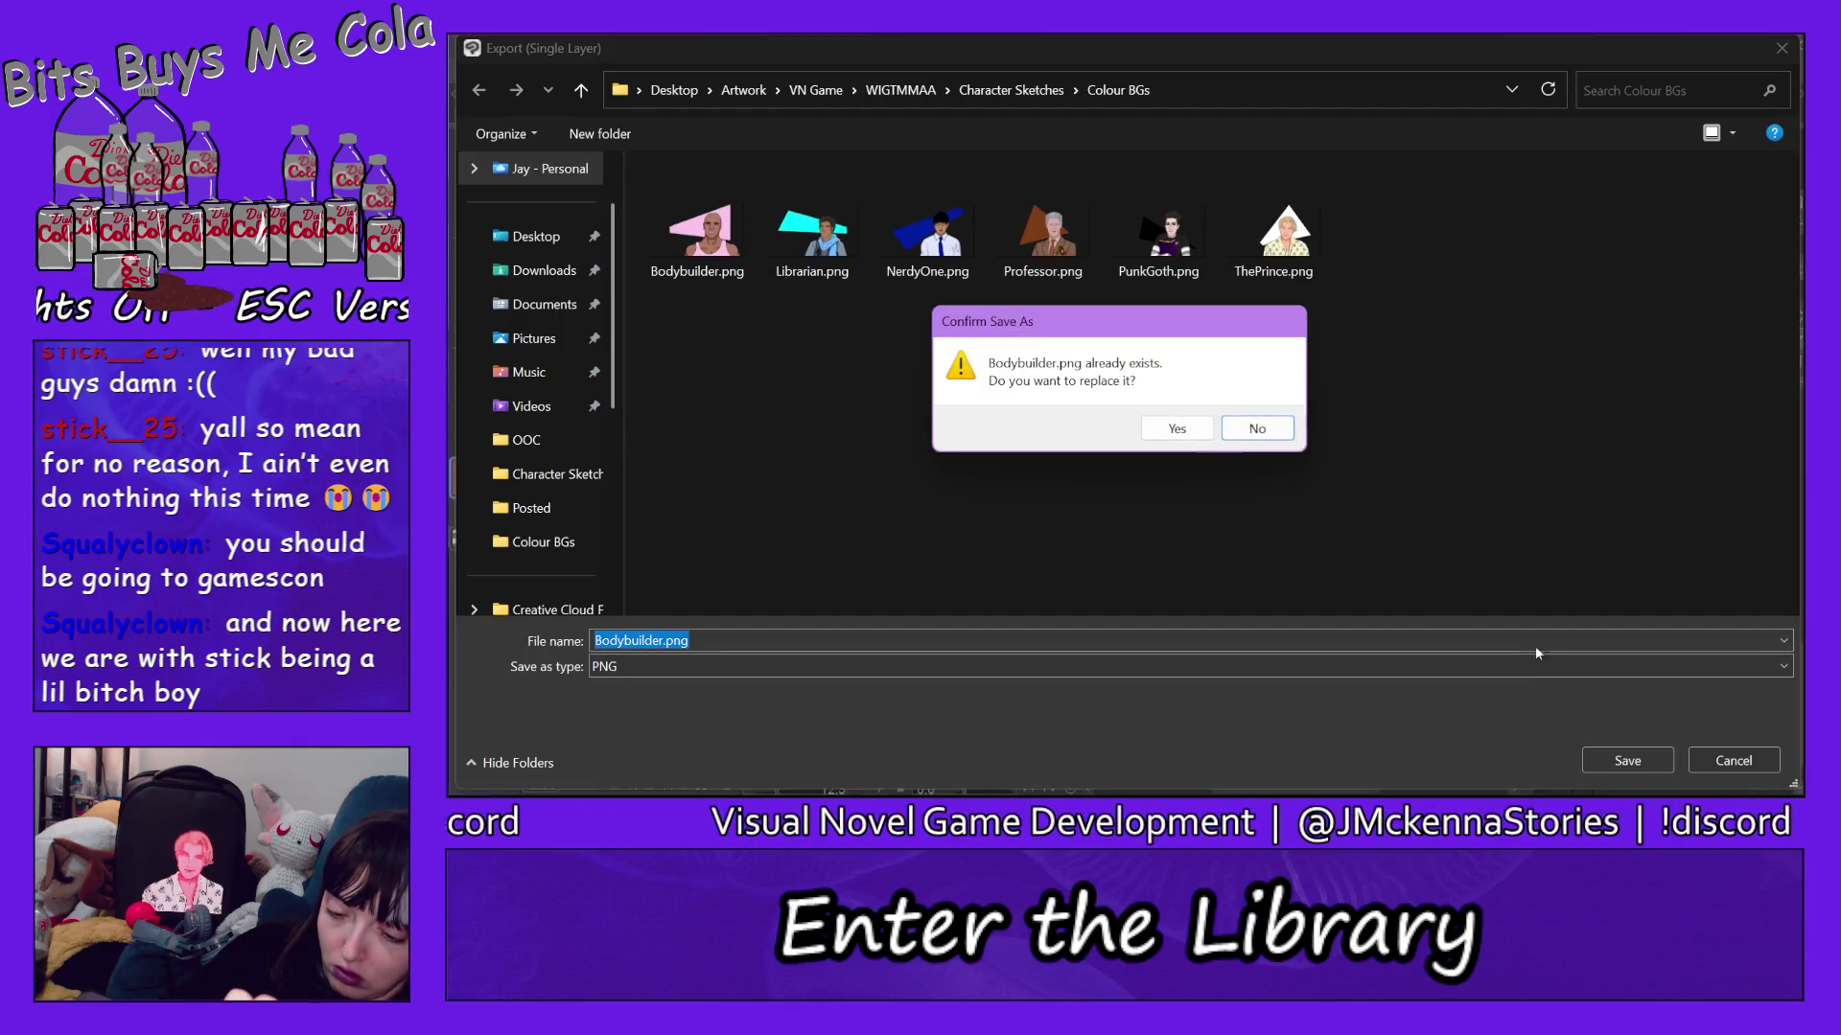
click(1187, 425)
key(Return)
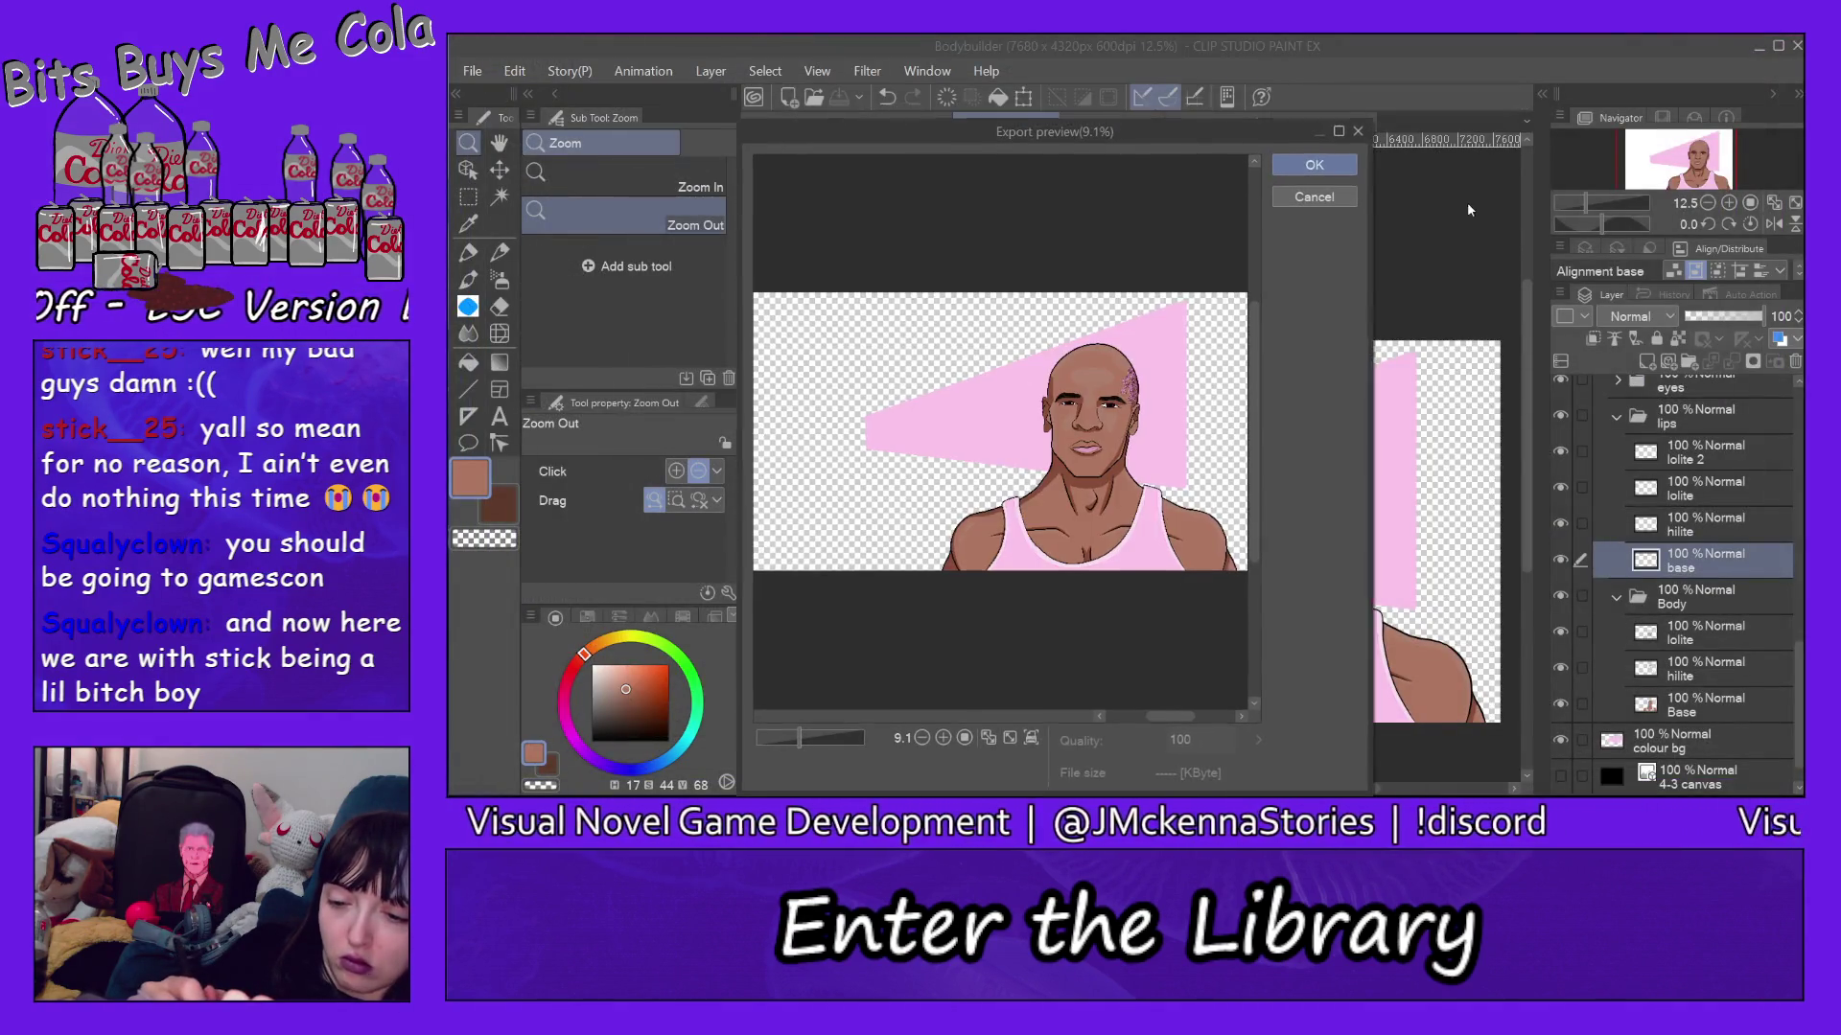
click(1313, 165)
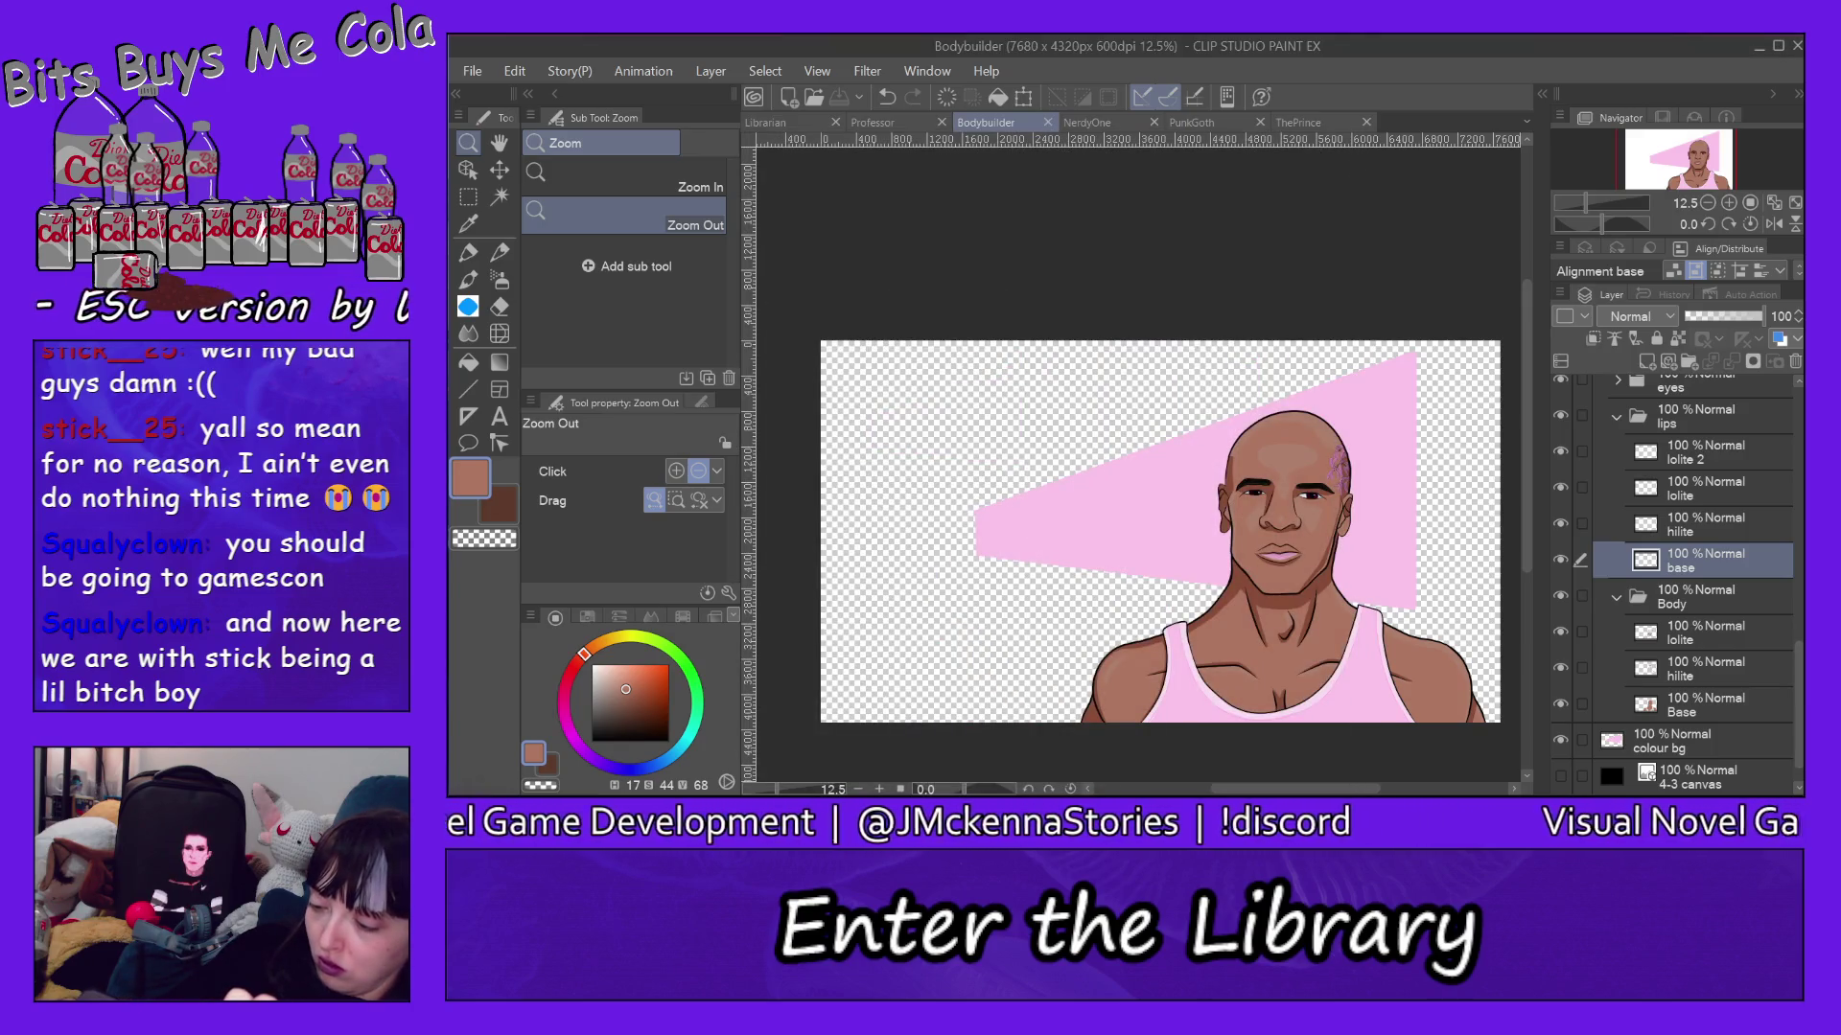
Hide the pink colour bg layer and export a transparent Bodybuilder.png into No Bgs, replacing the old one.
click(1561, 740)
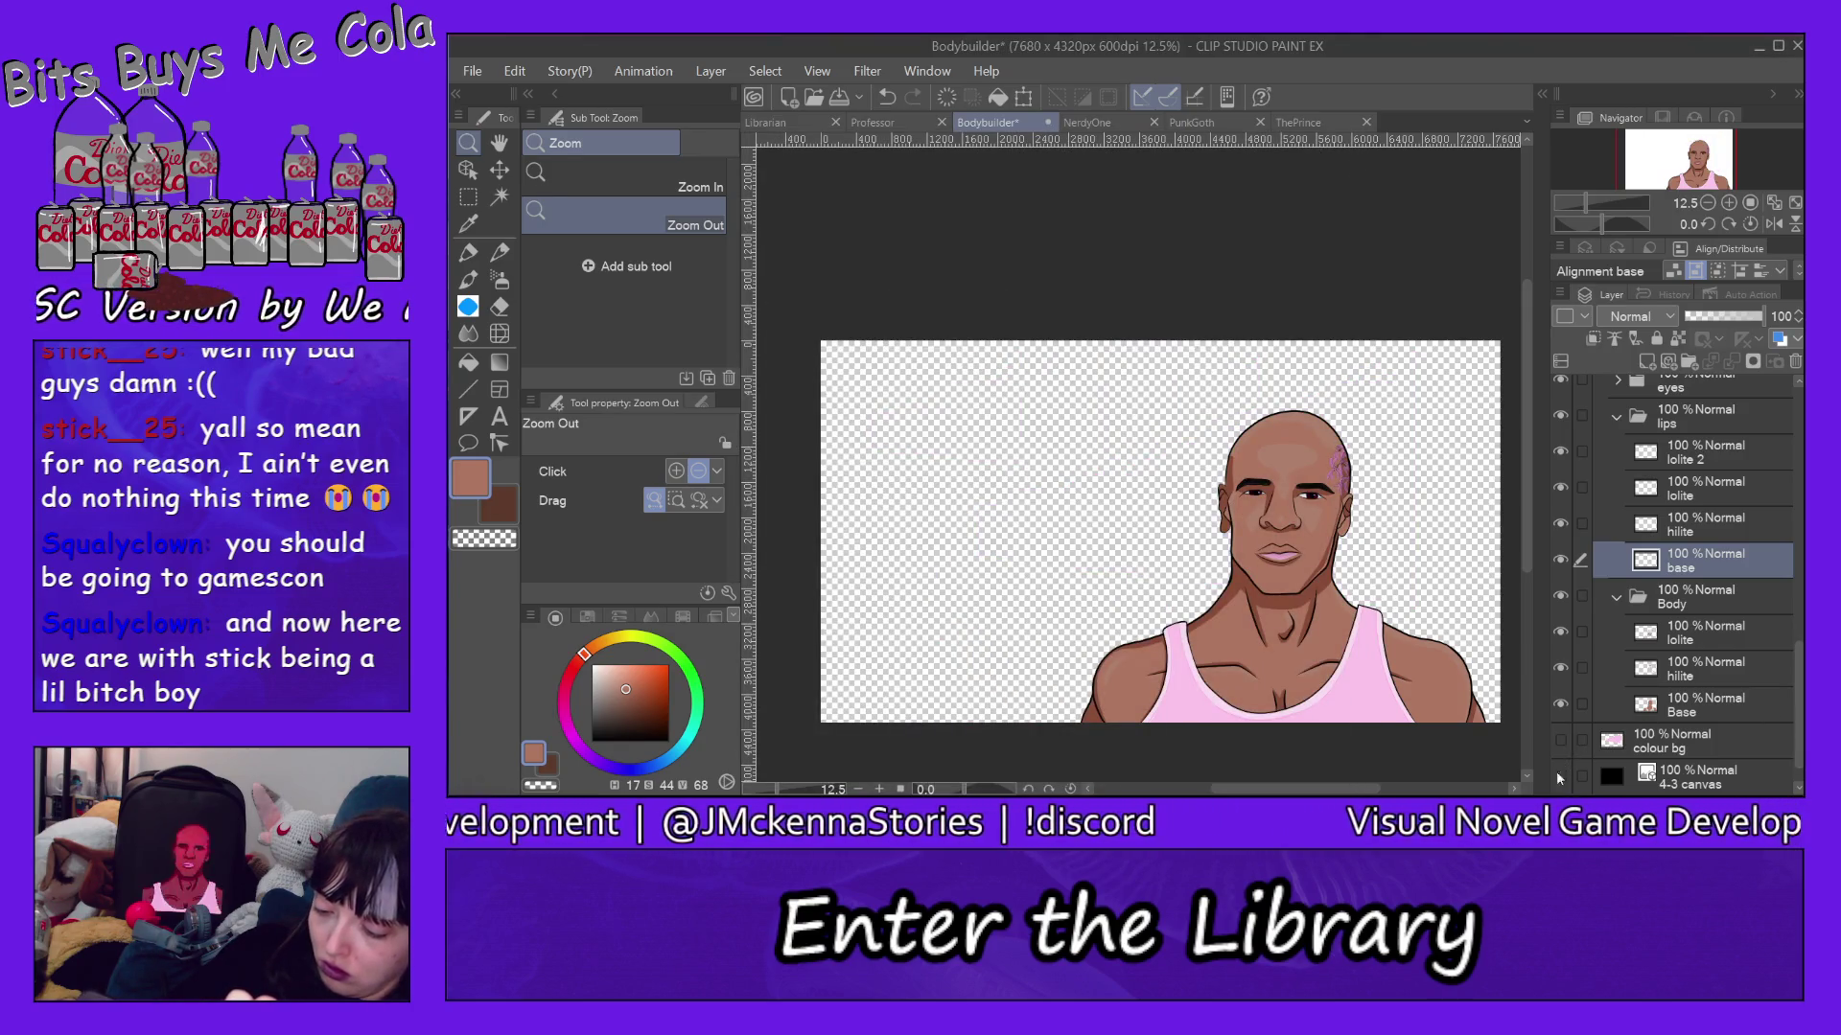
click(473, 71)
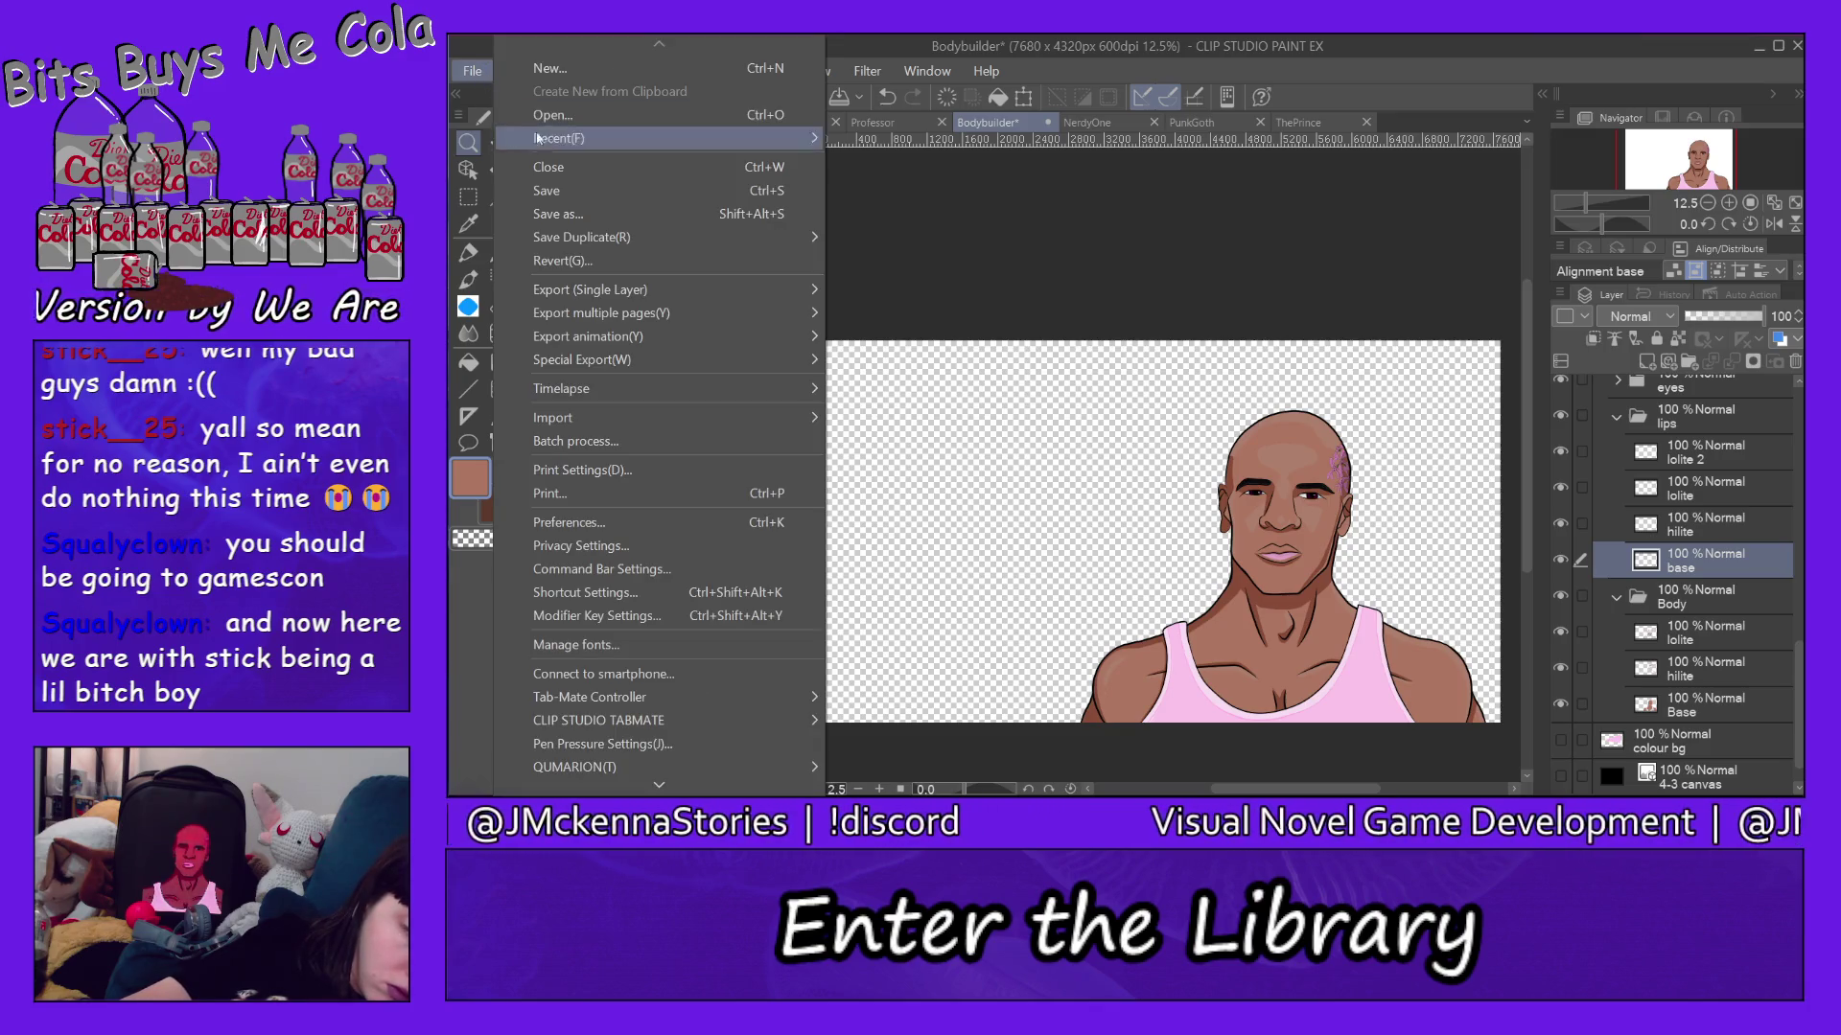
mouse_move(671, 290)
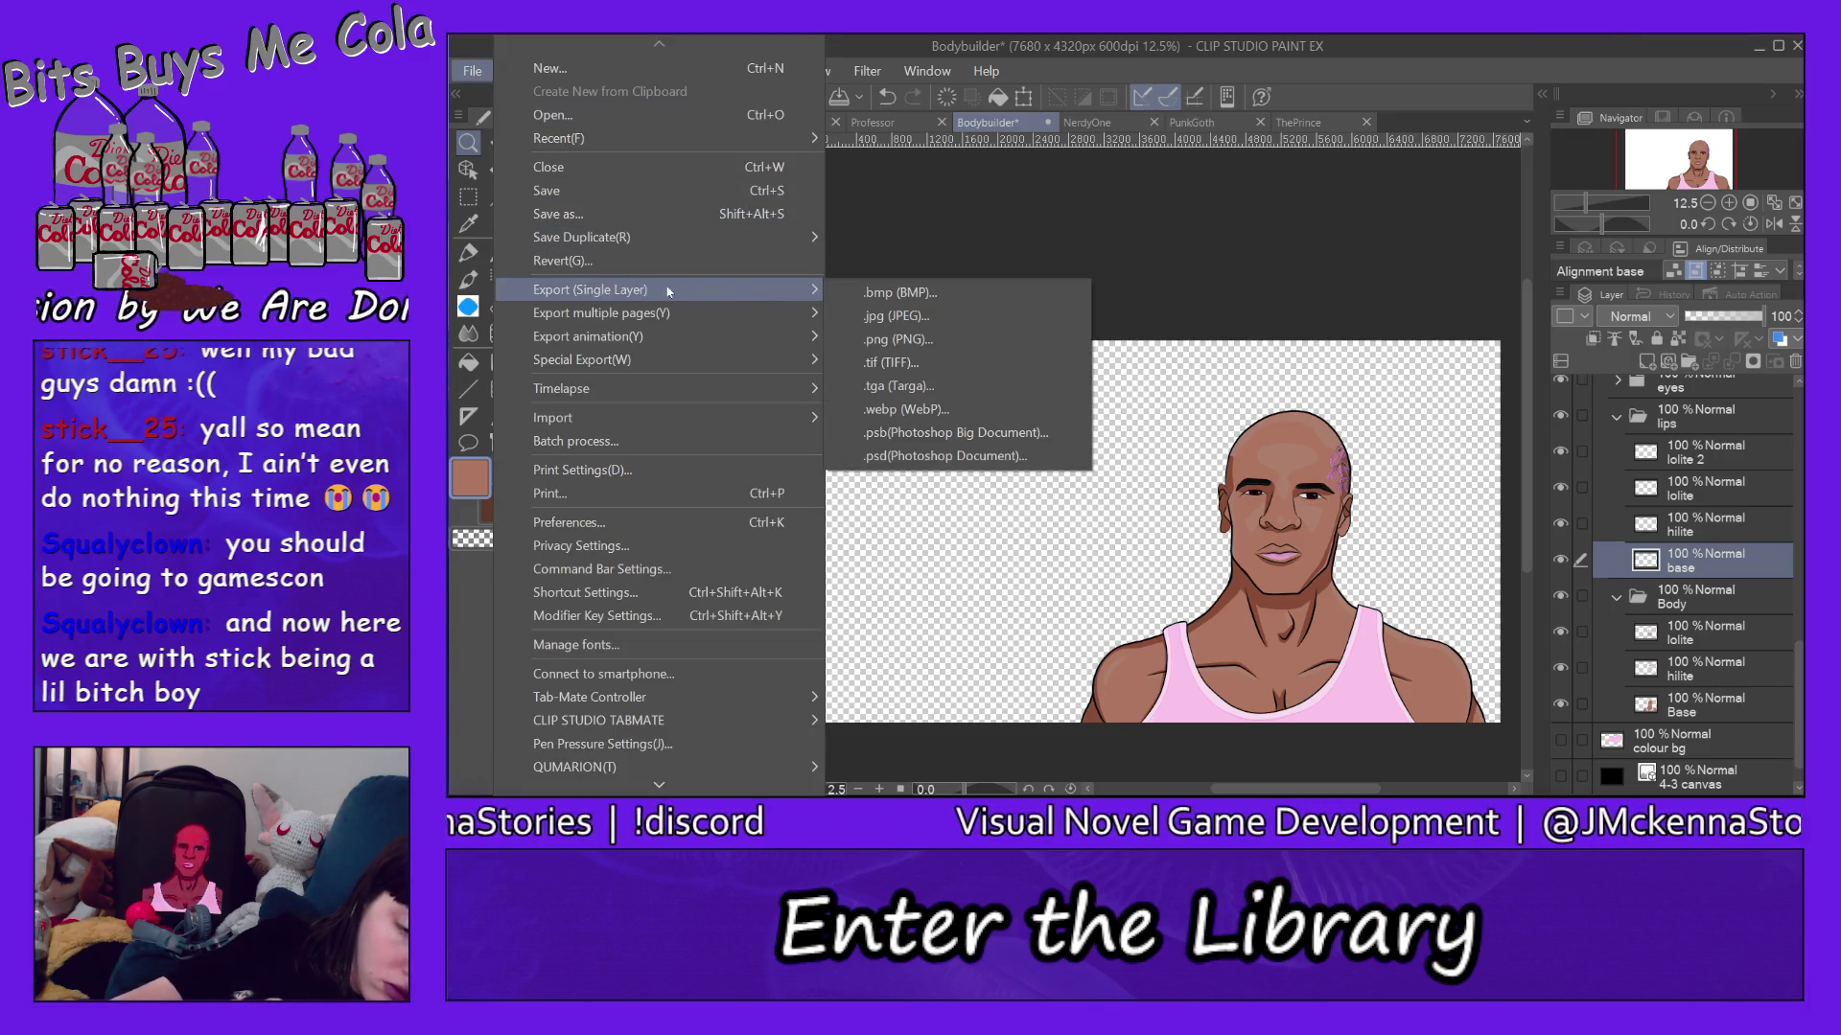
click(903, 339)
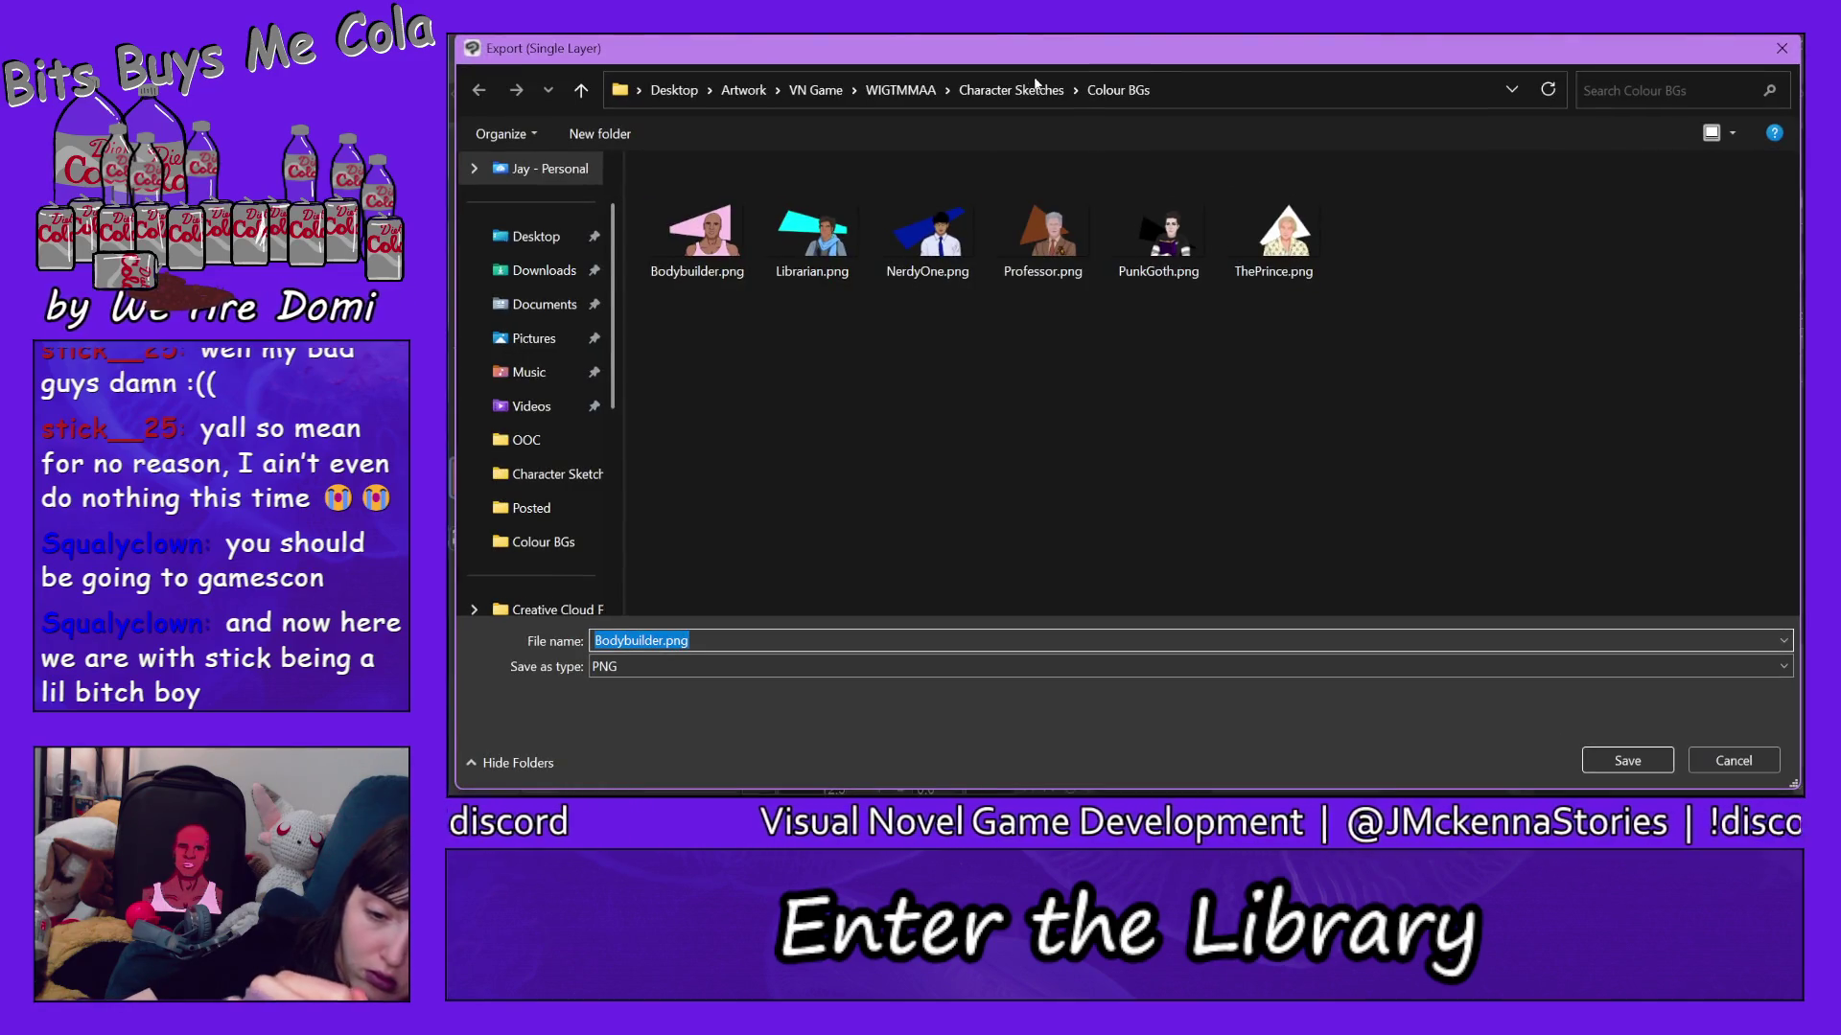
click(988, 89)
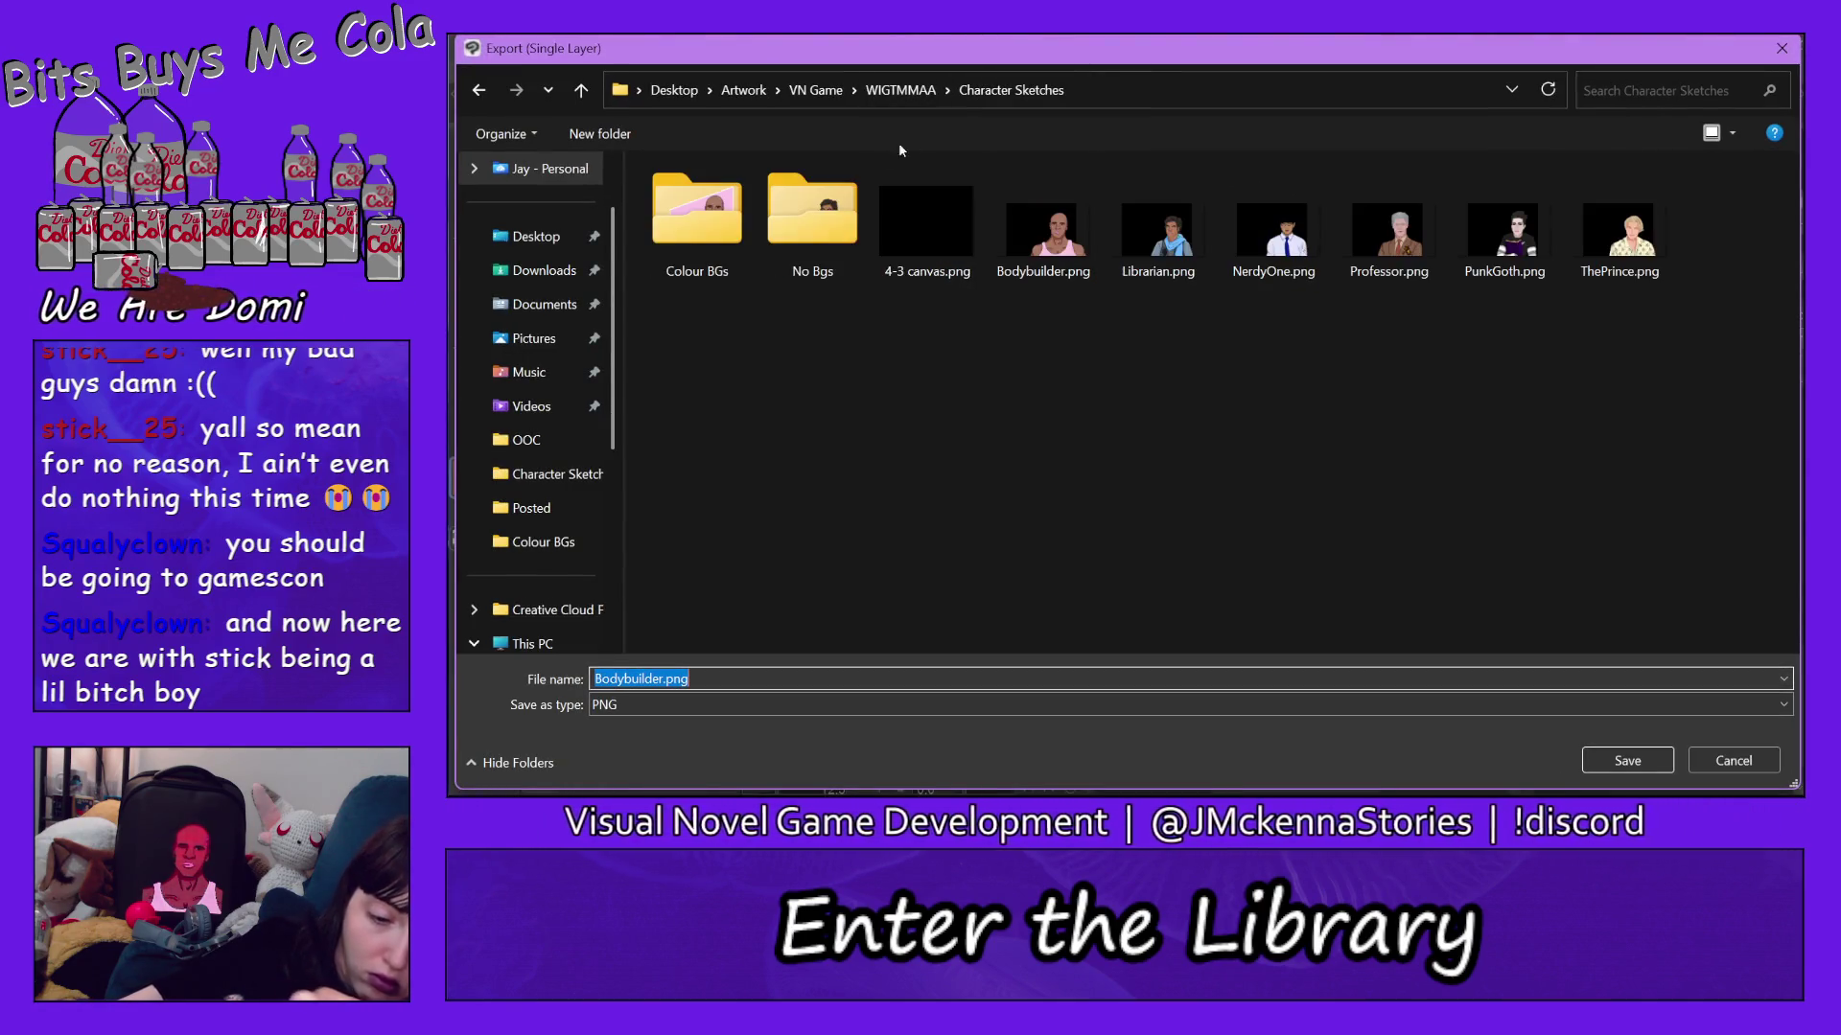
double_click(782, 221)
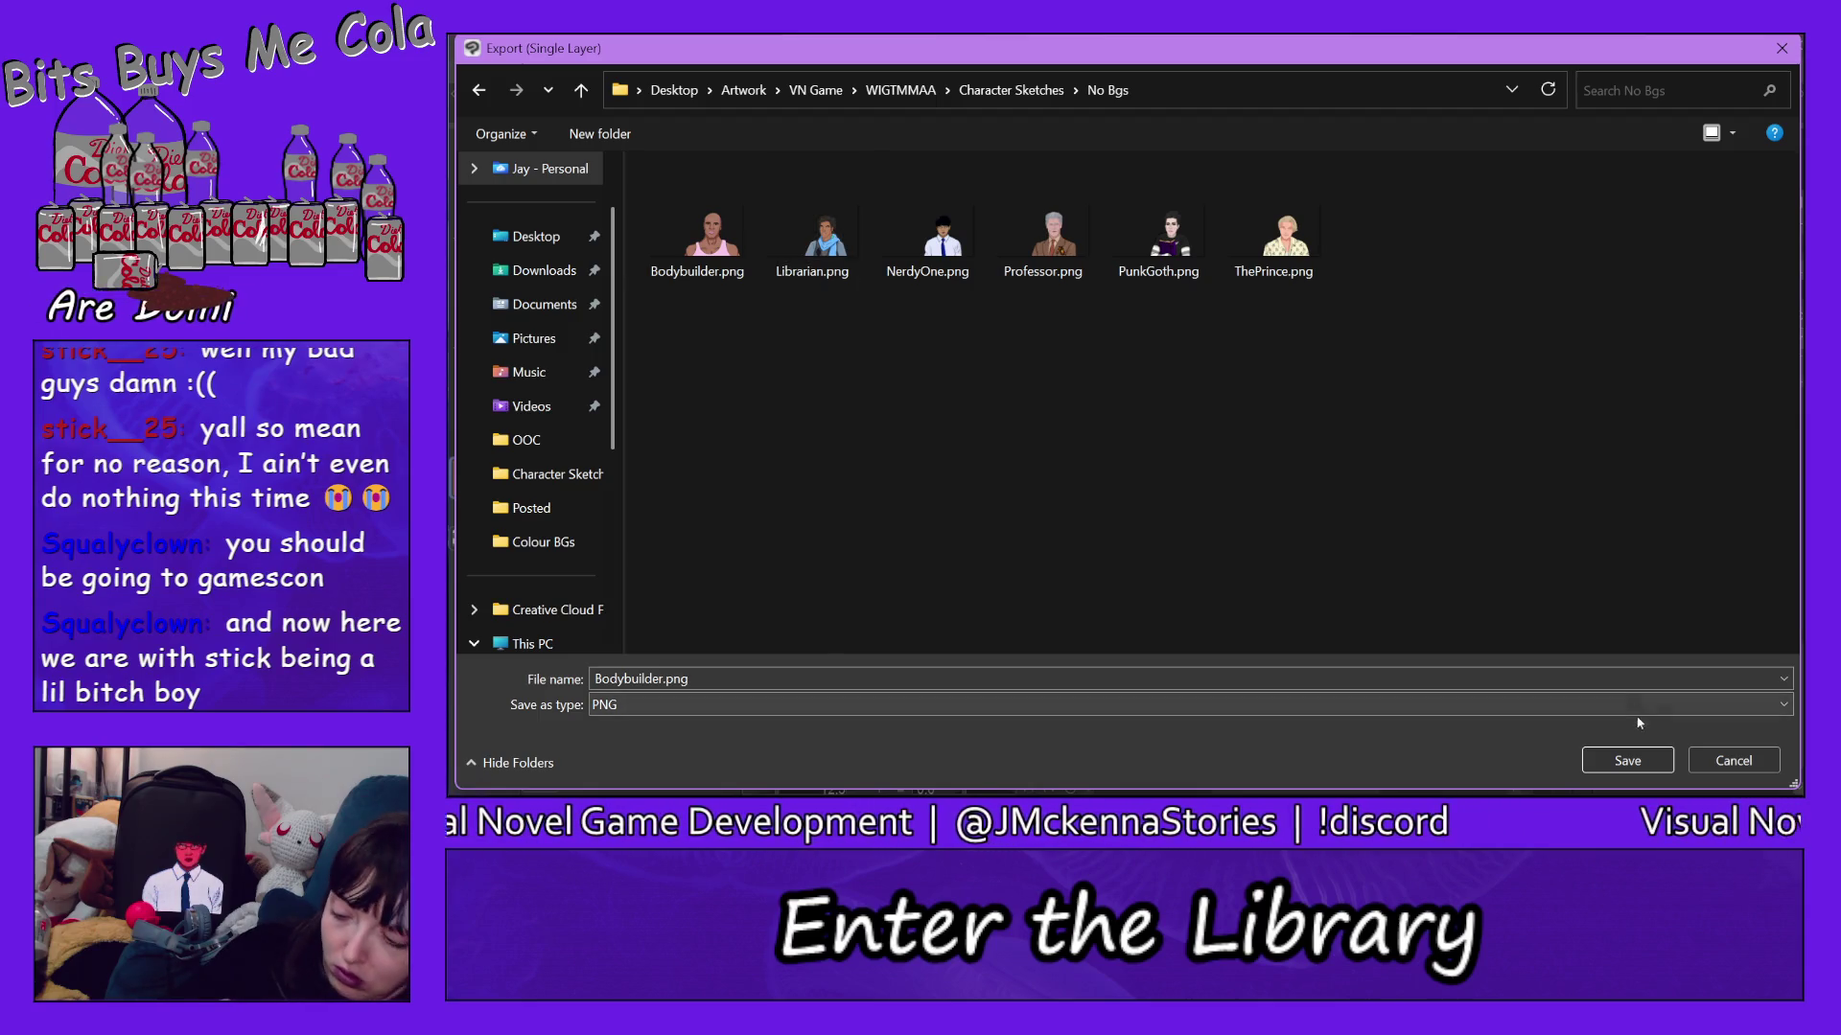
click(1645, 765)
click(1176, 429)
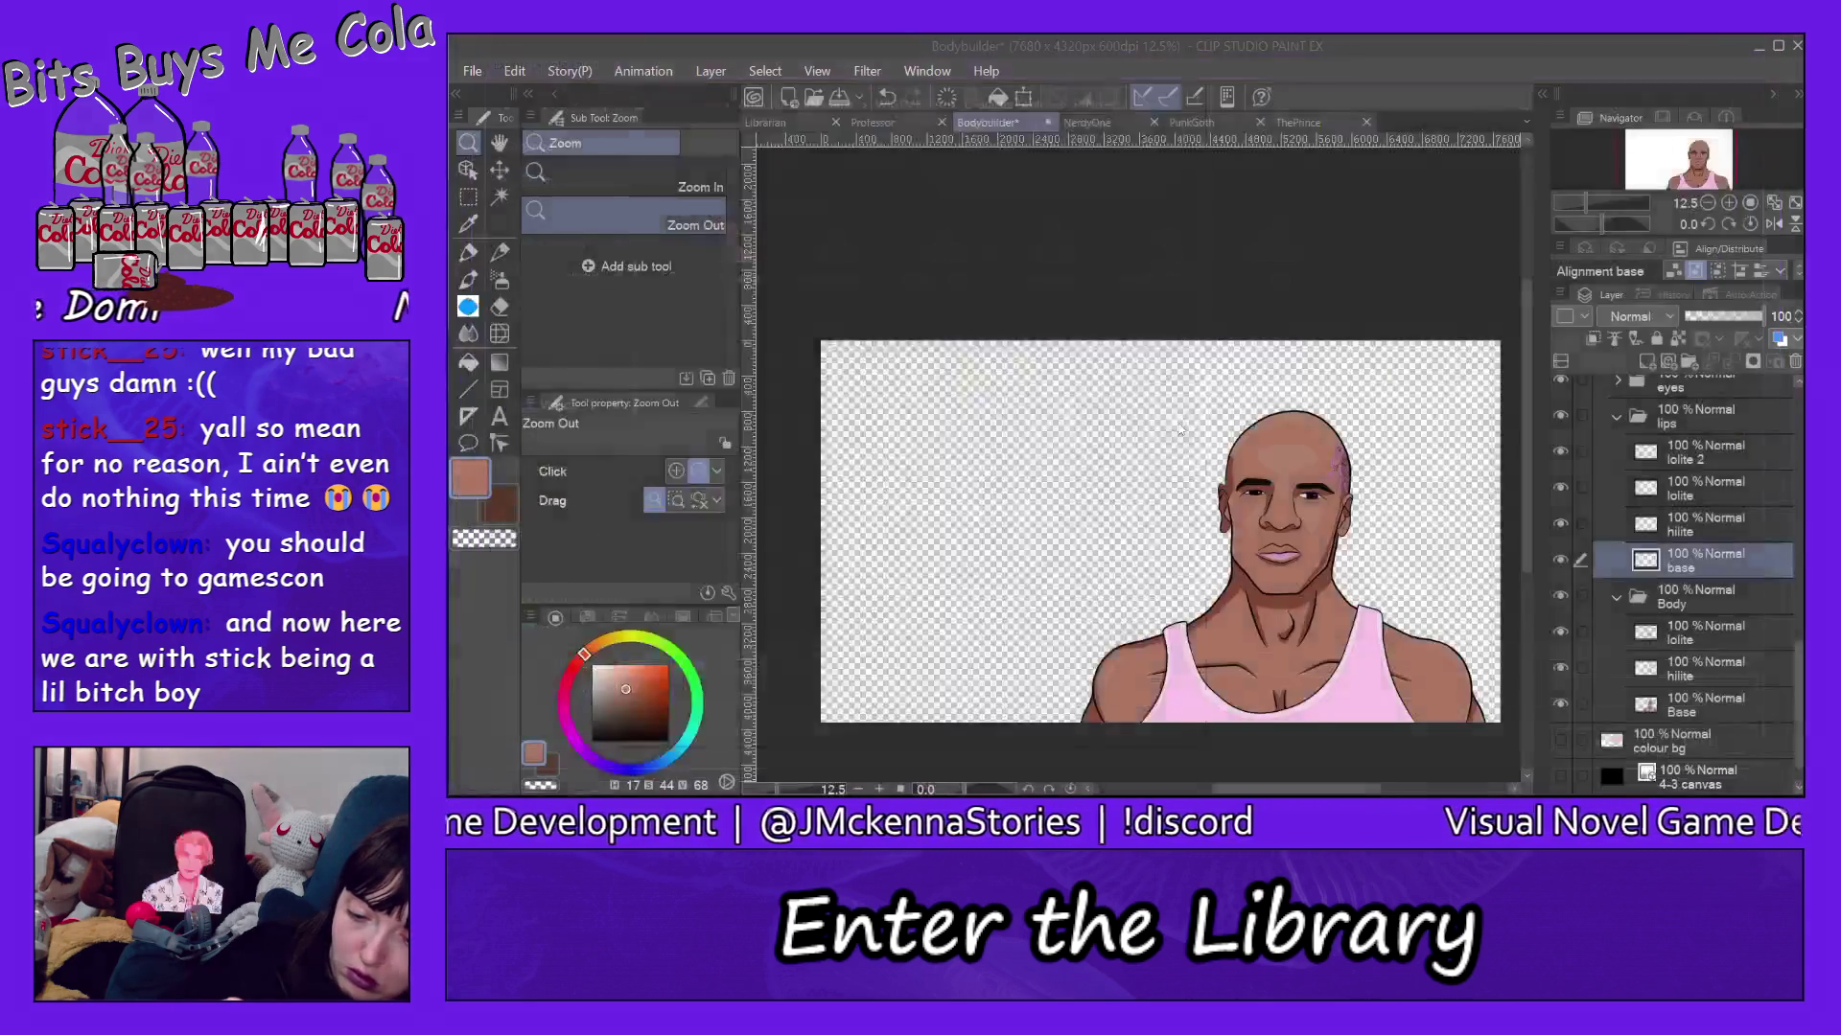
click(1151, 131)
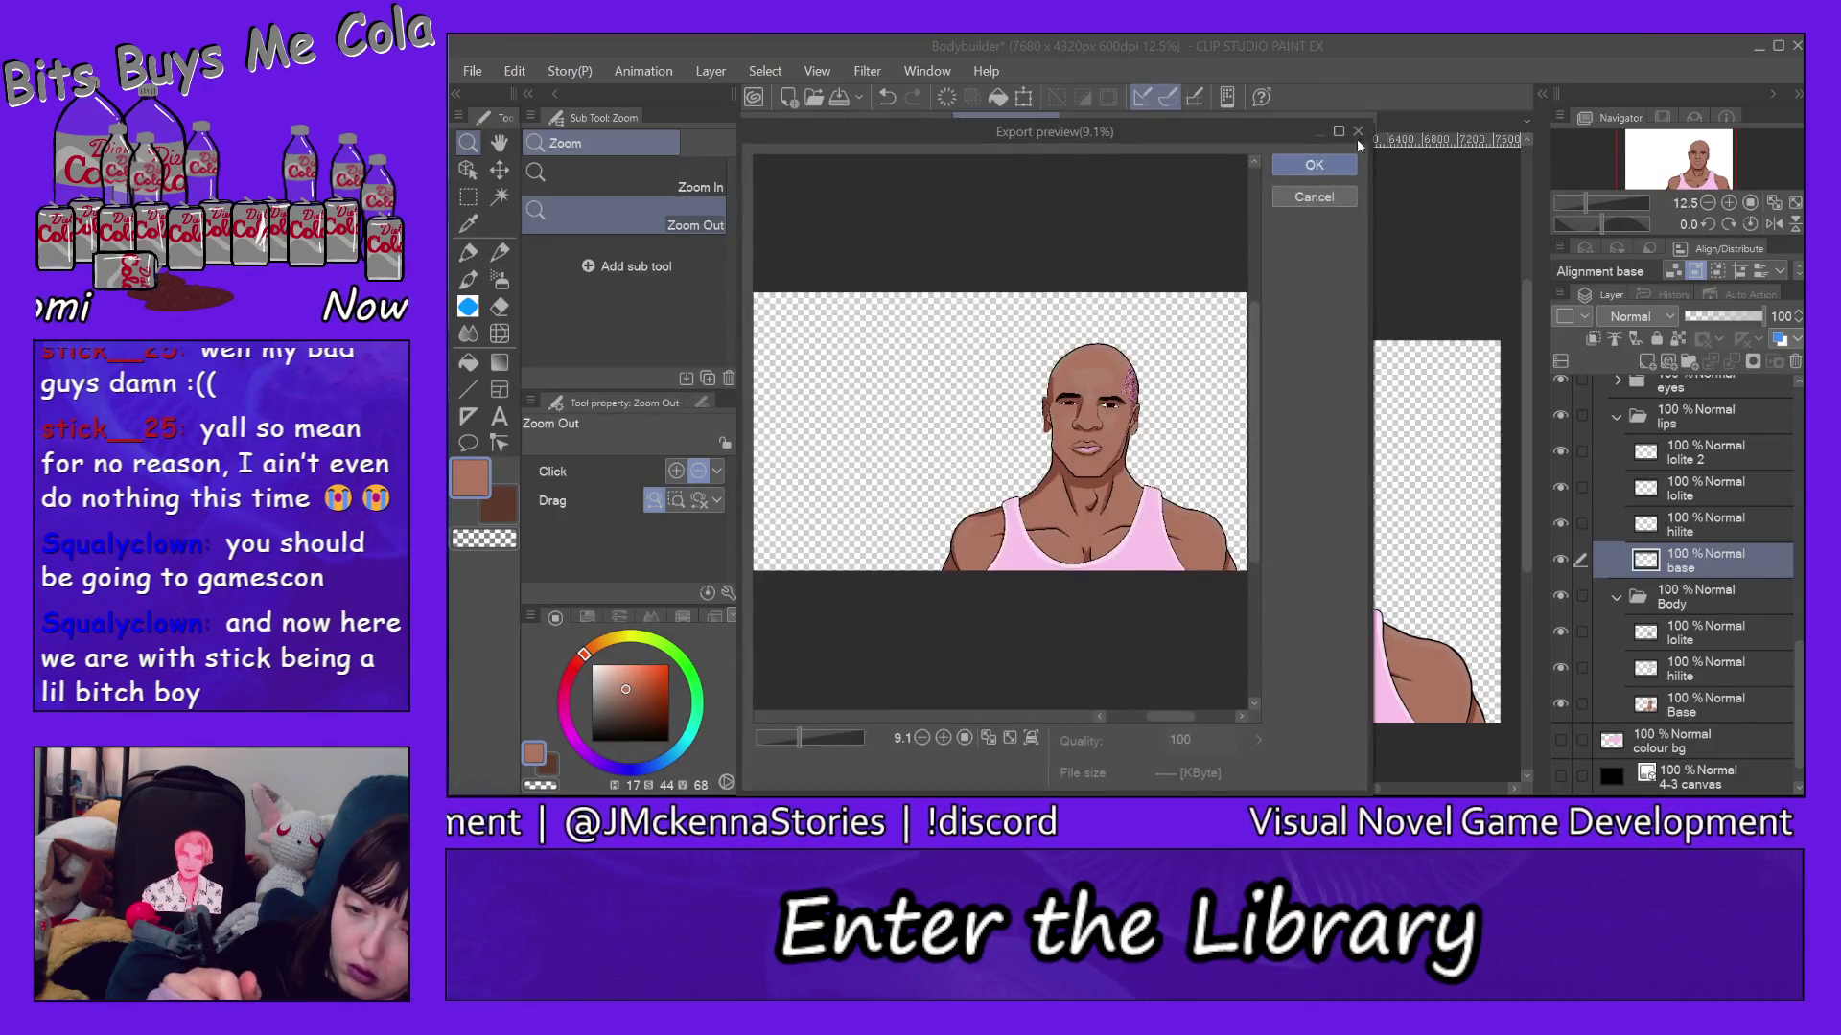
Show the black 4-3 canvas background and save over Bodybuilder.clip.
click(1560, 776)
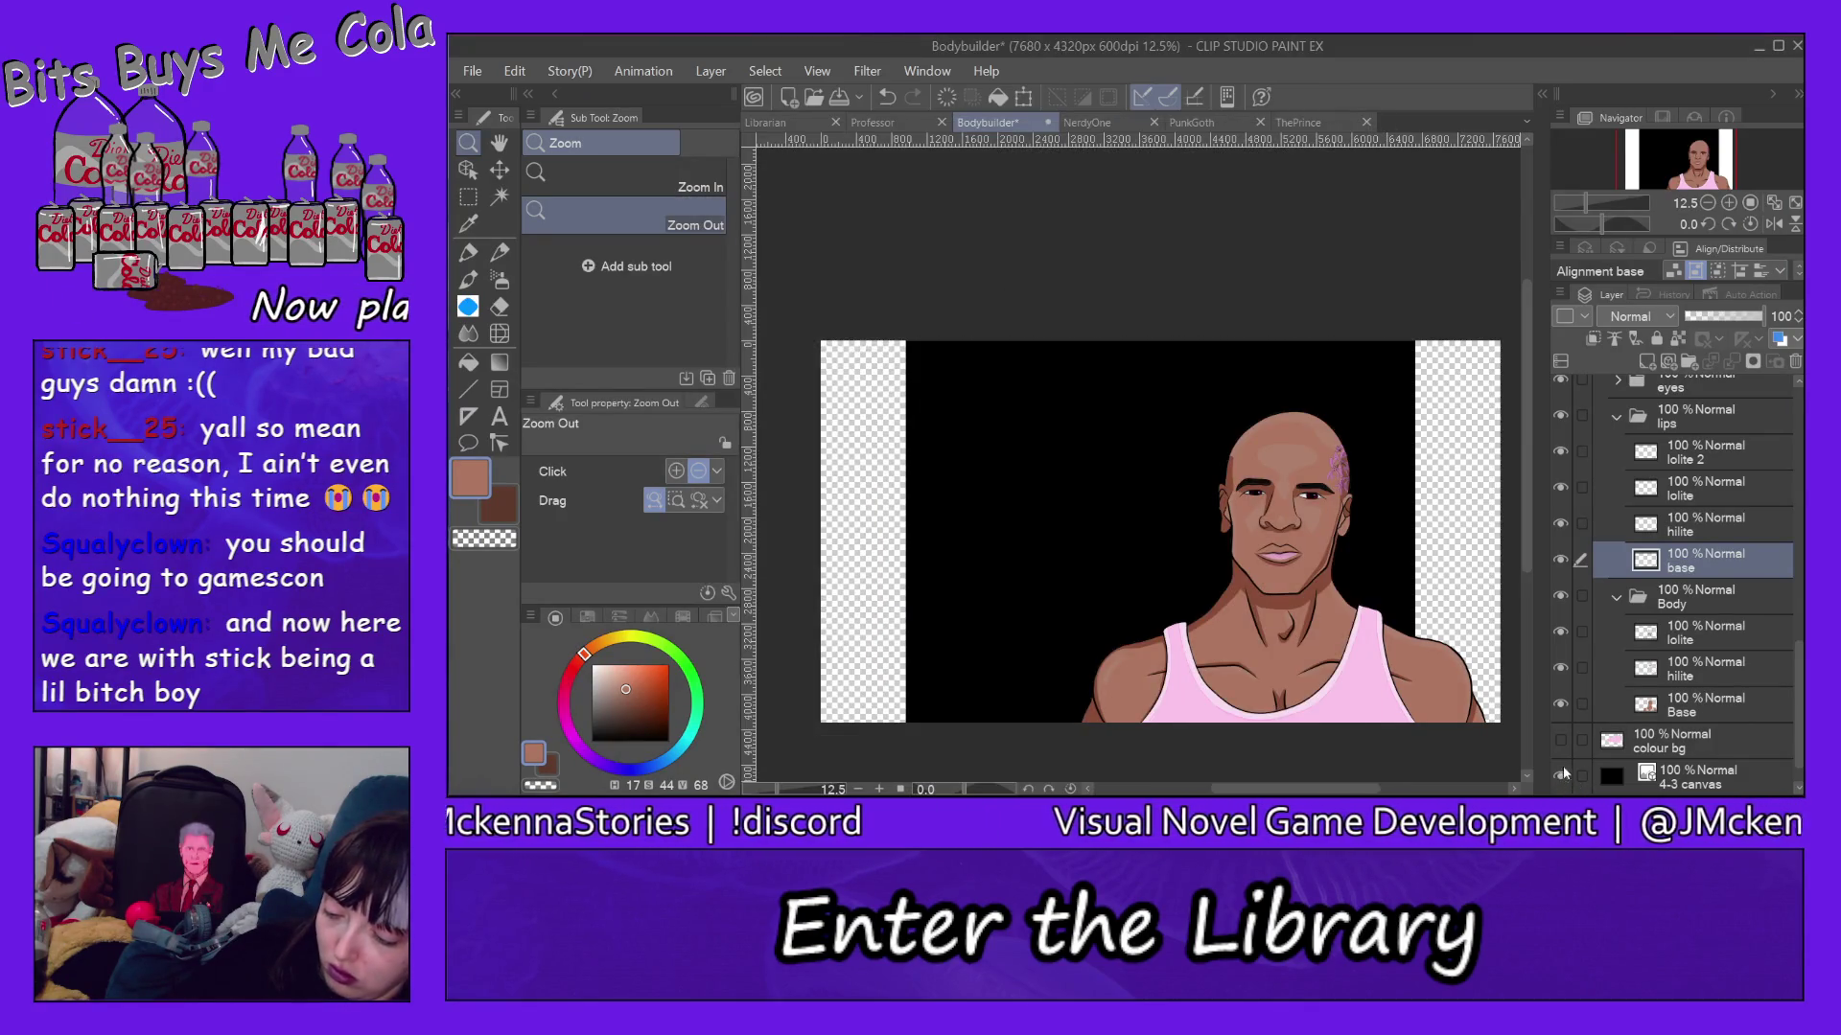
click(472, 71)
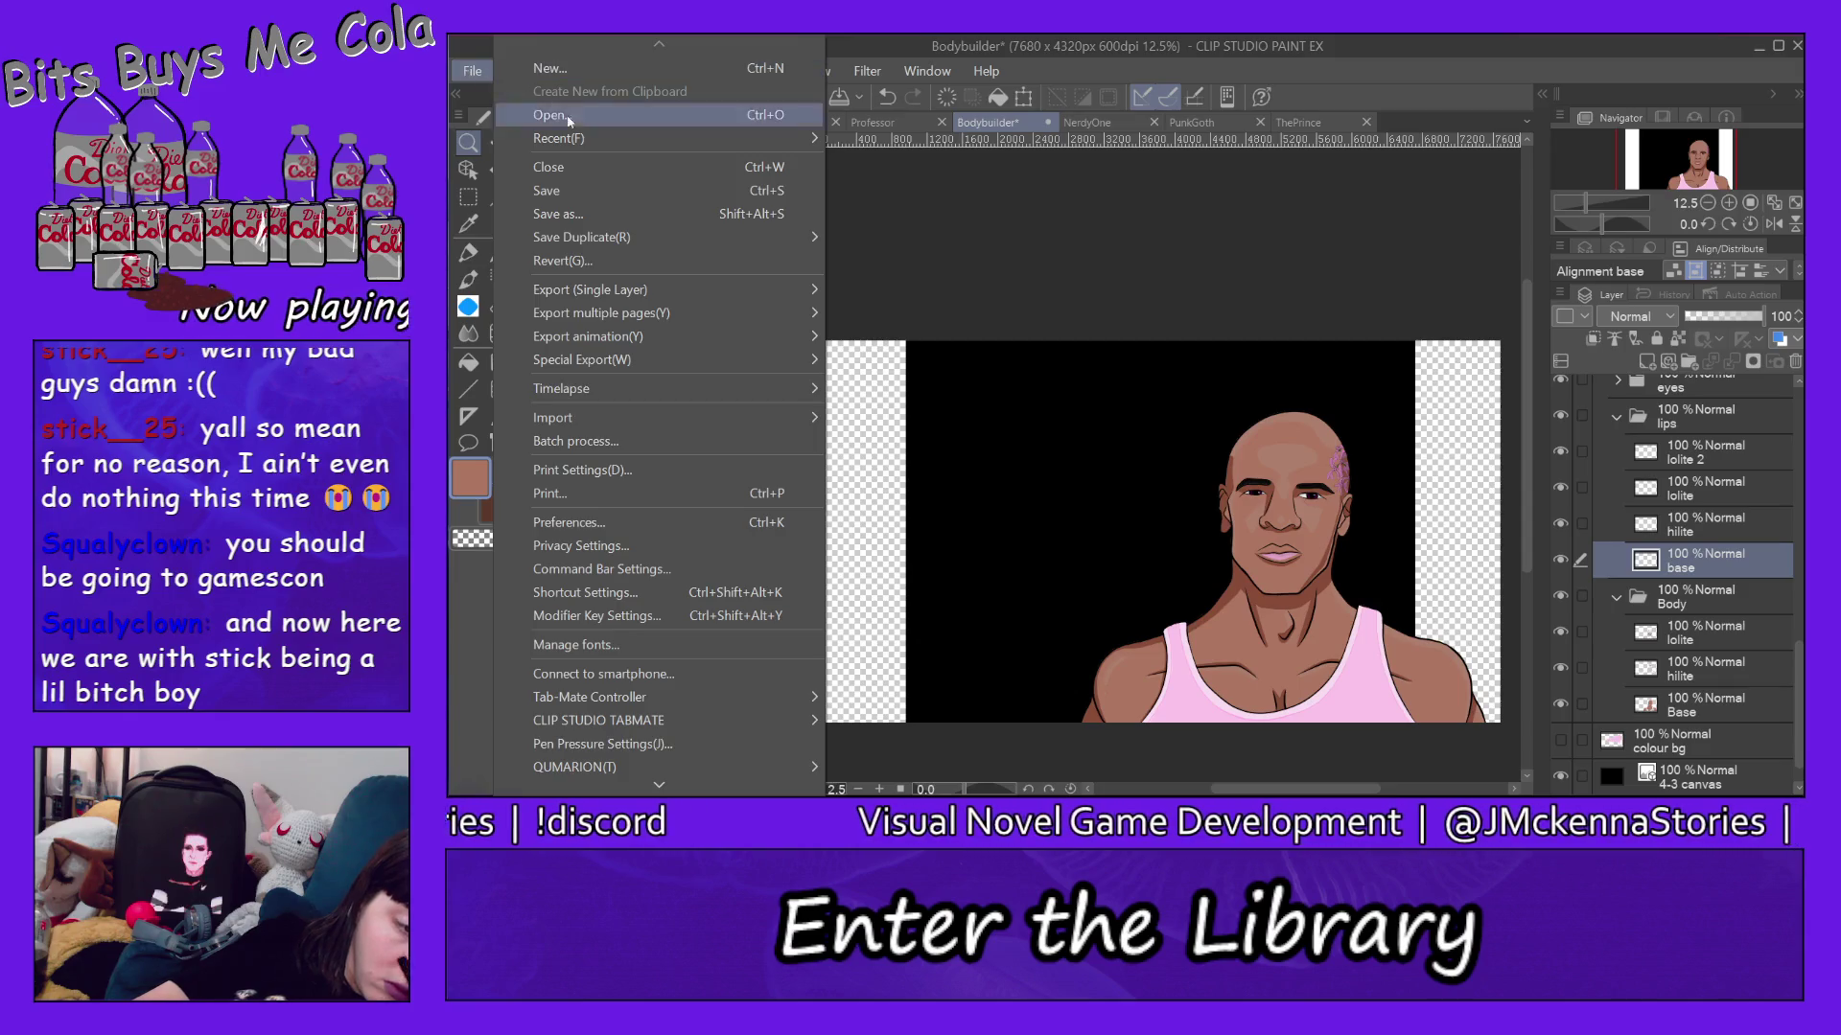
click(732, 211)
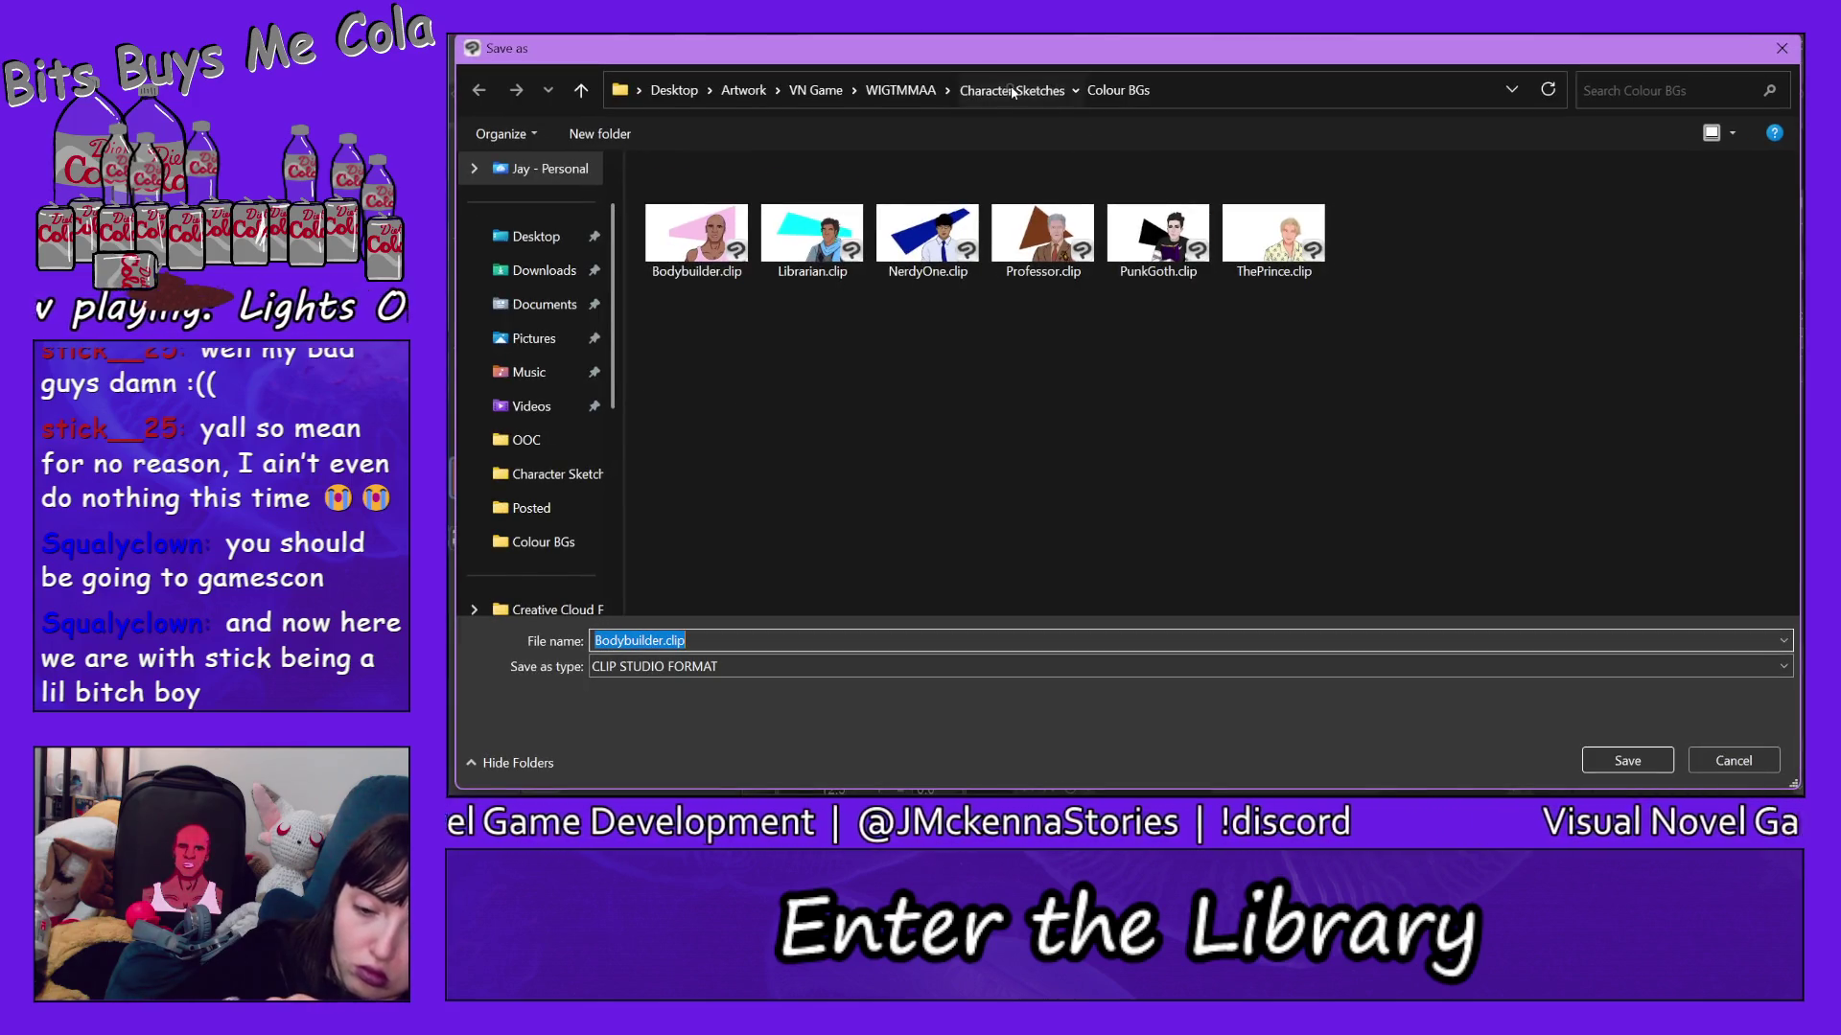
click(1042, 231)
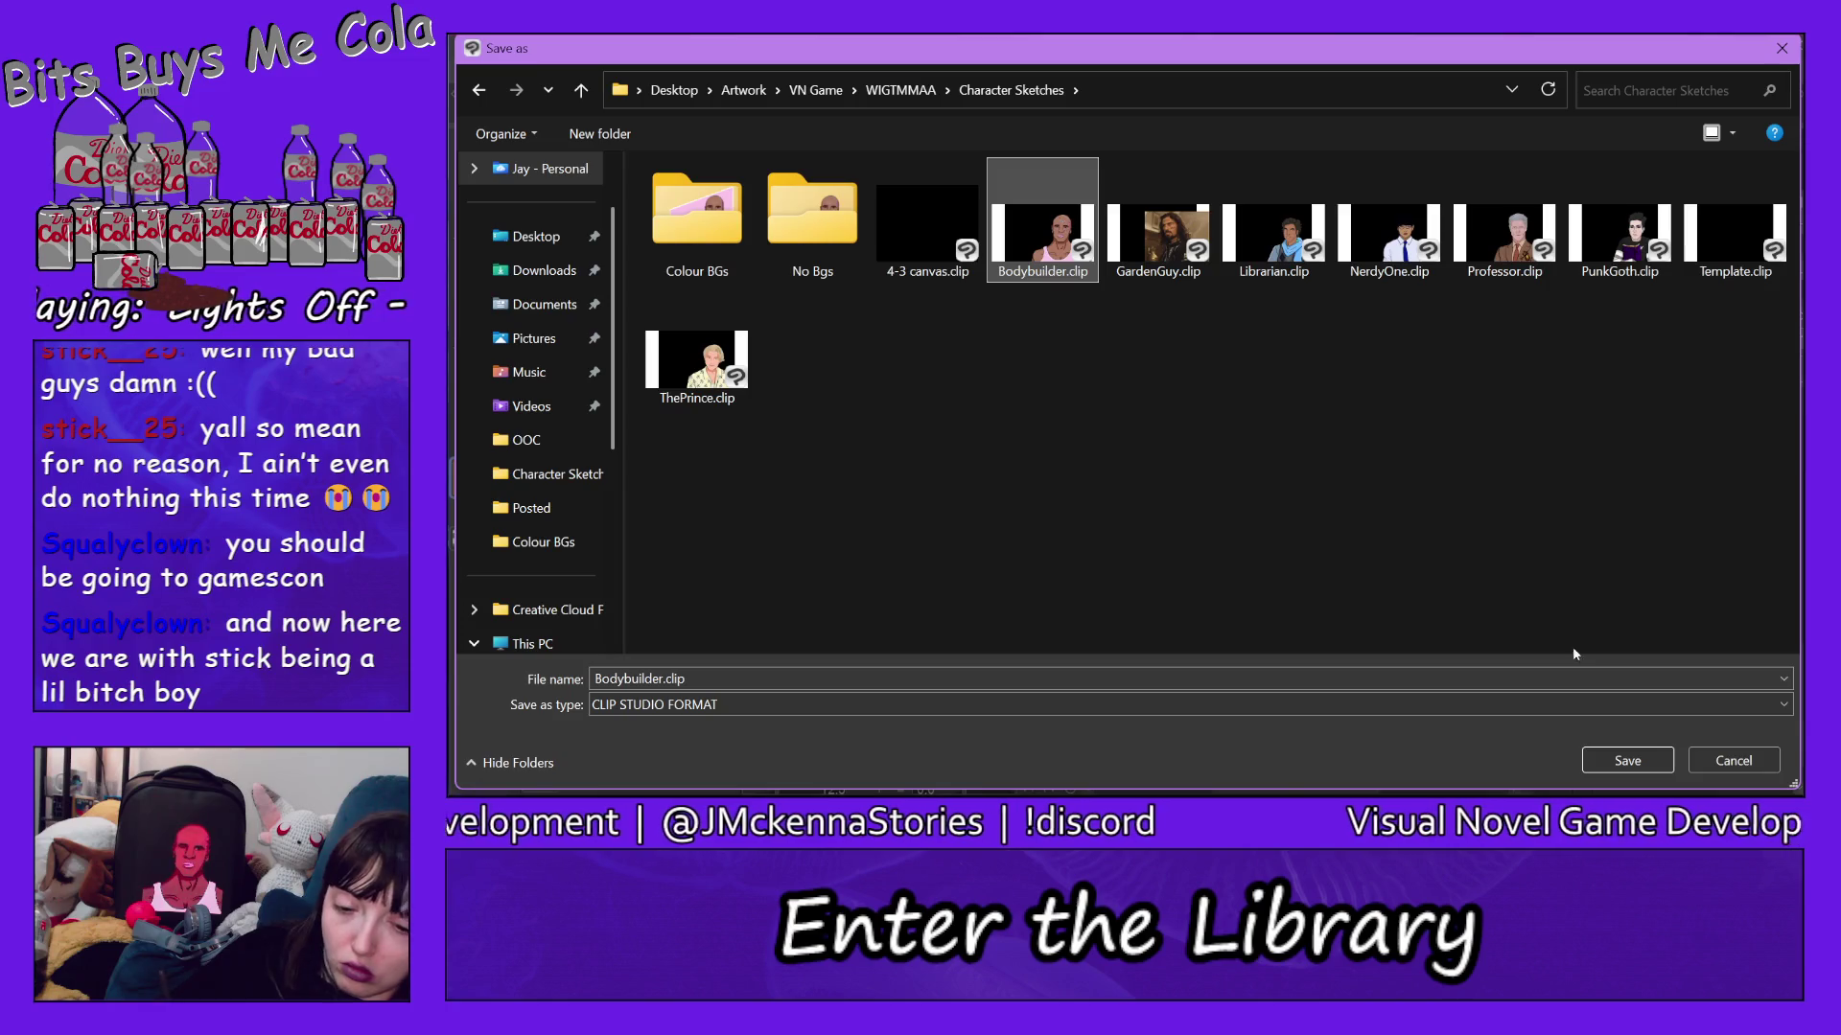
click(1629, 760)
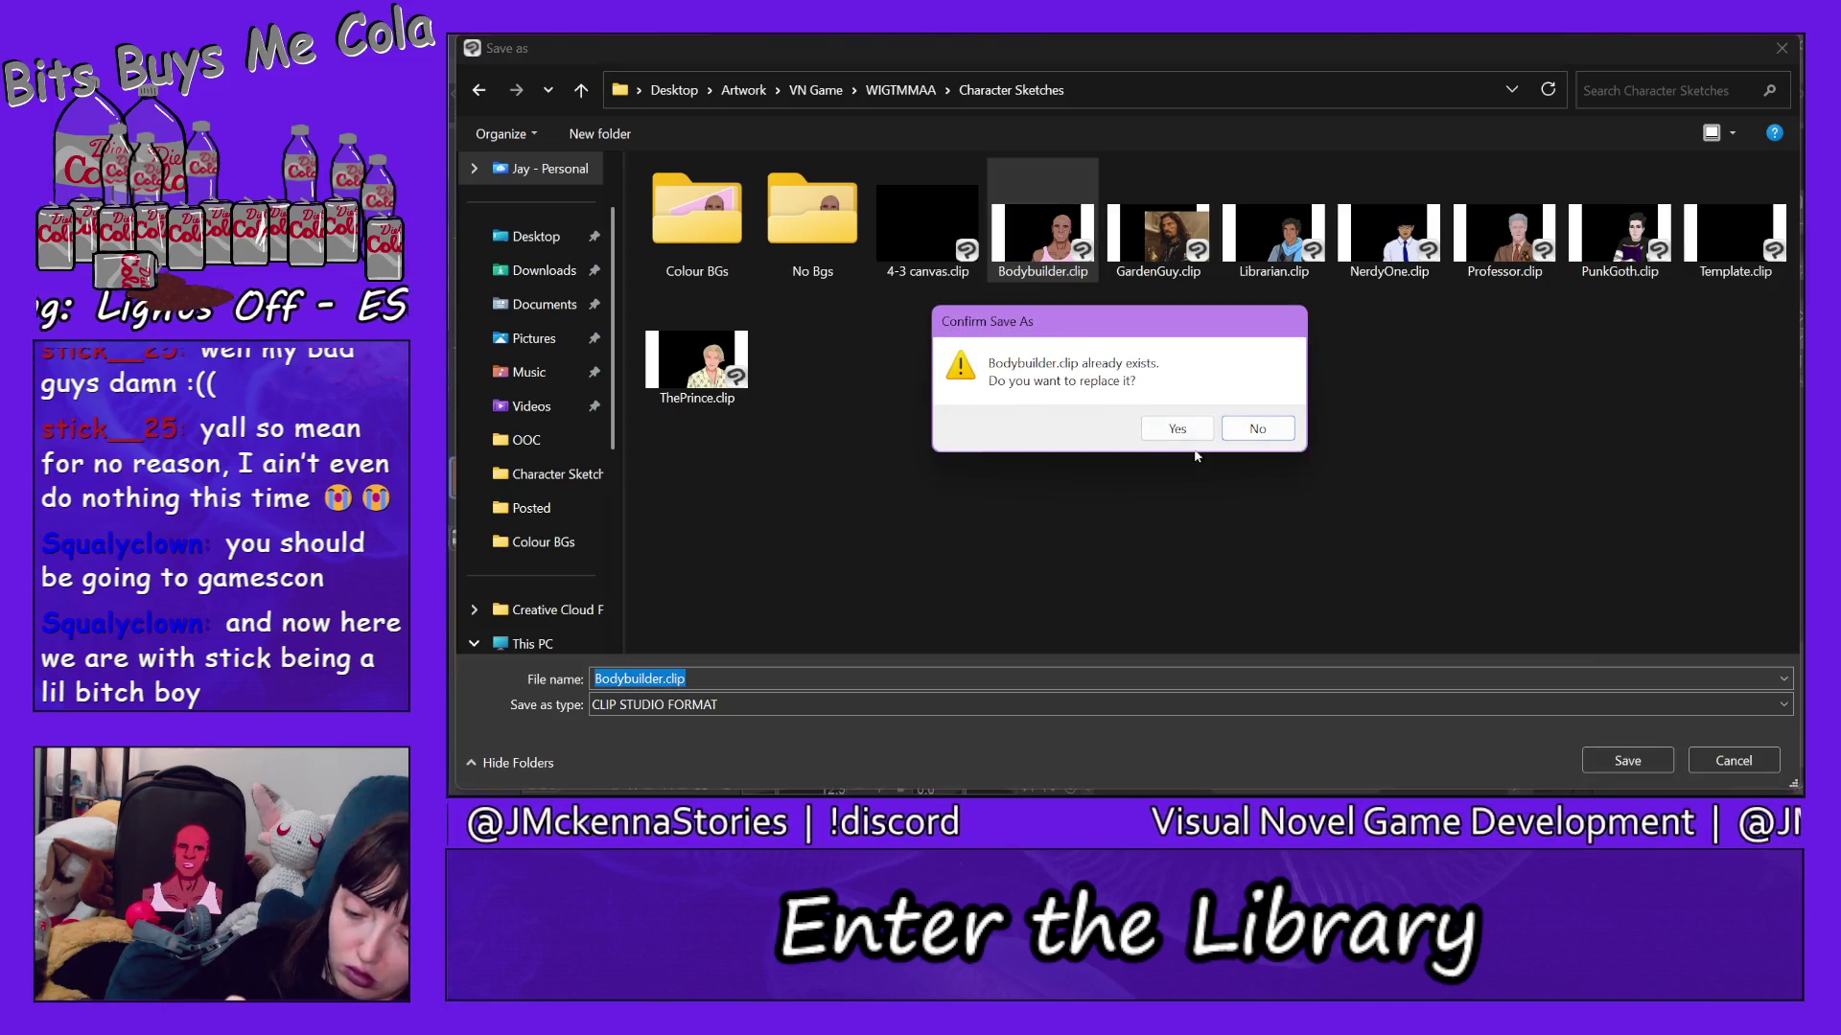
click(1181, 425)
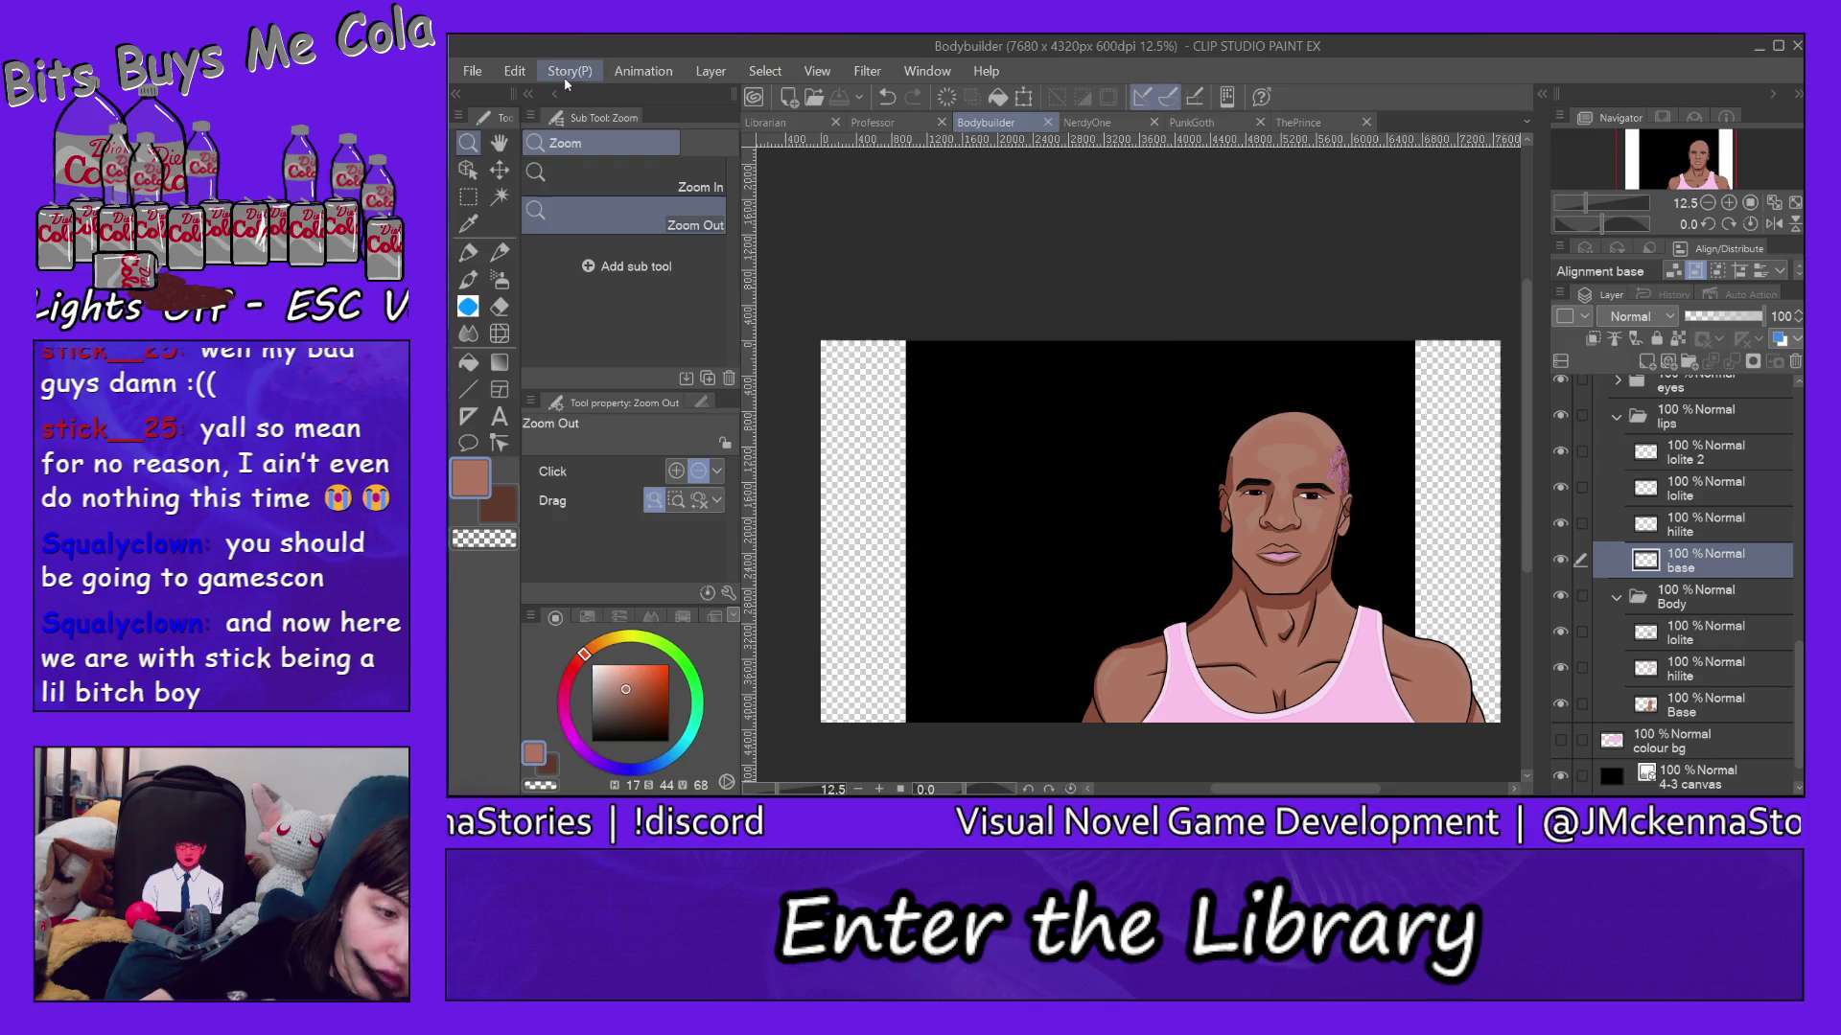
Export the black-background Bodybuilder.png into Character Sketches, replacing the existing file.
click(471, 71)
mouse_move(671, 289)
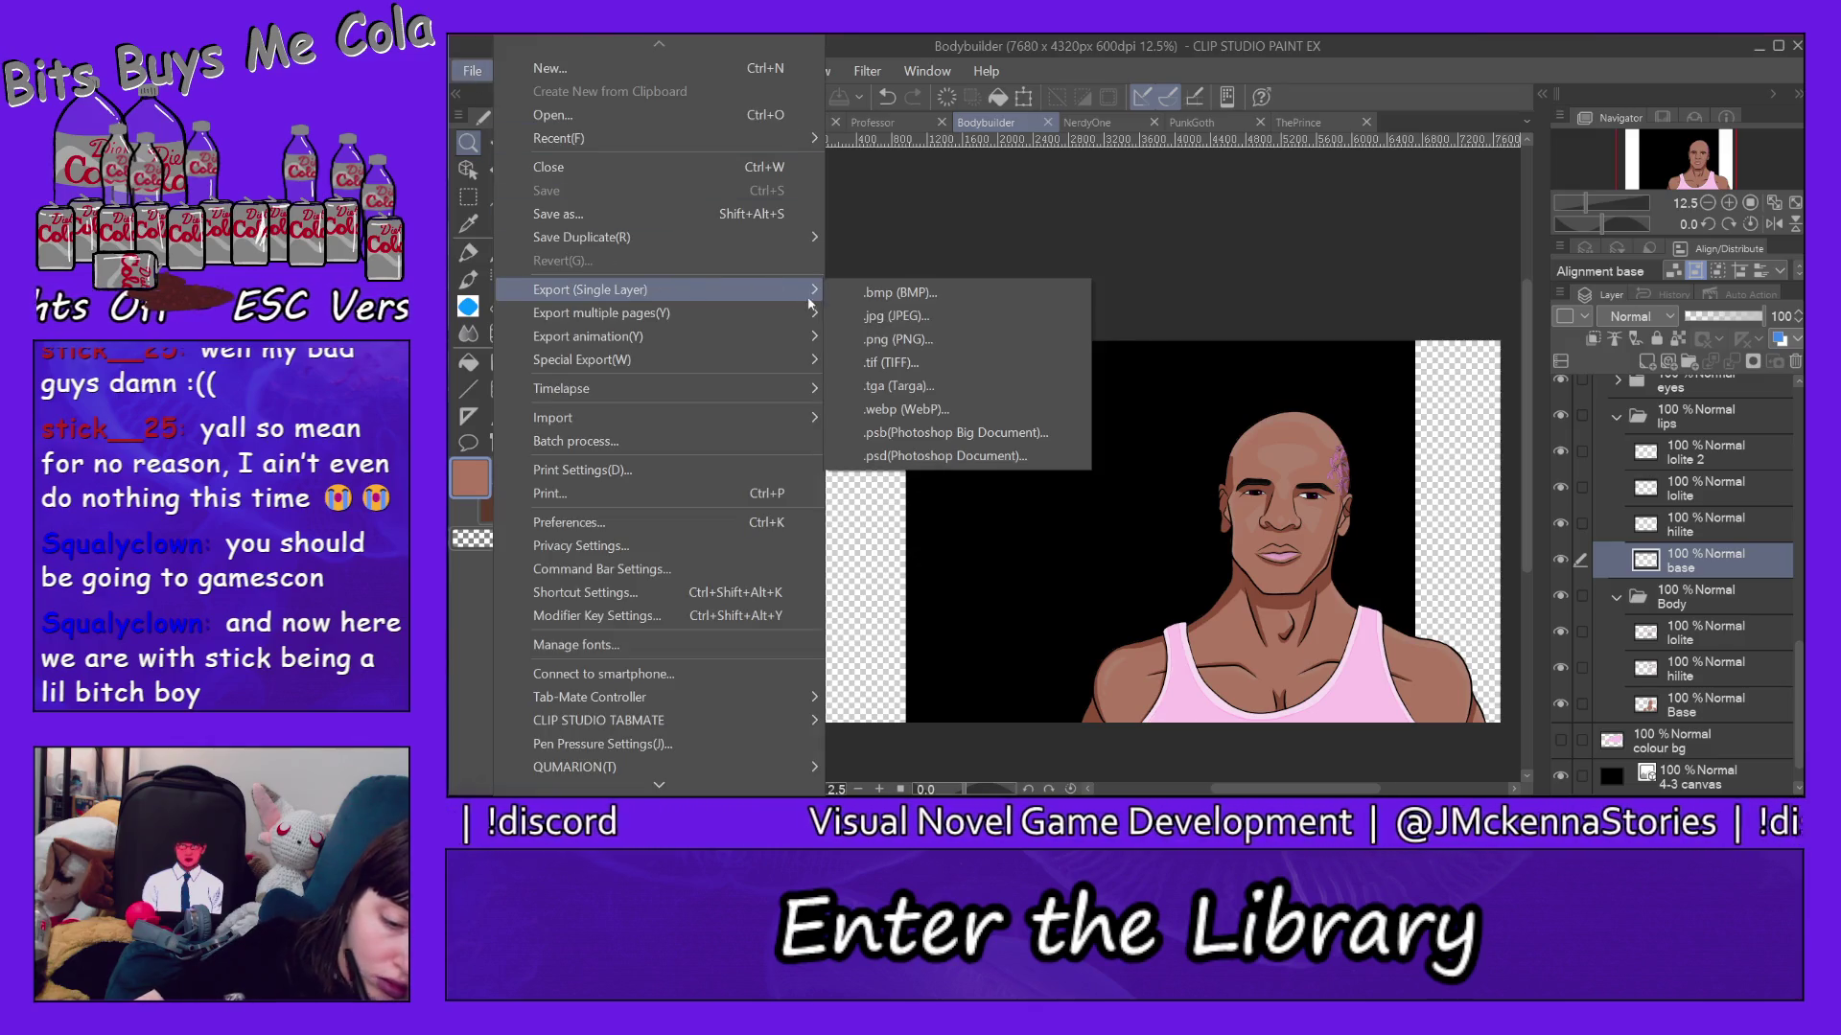
click(926, 339)
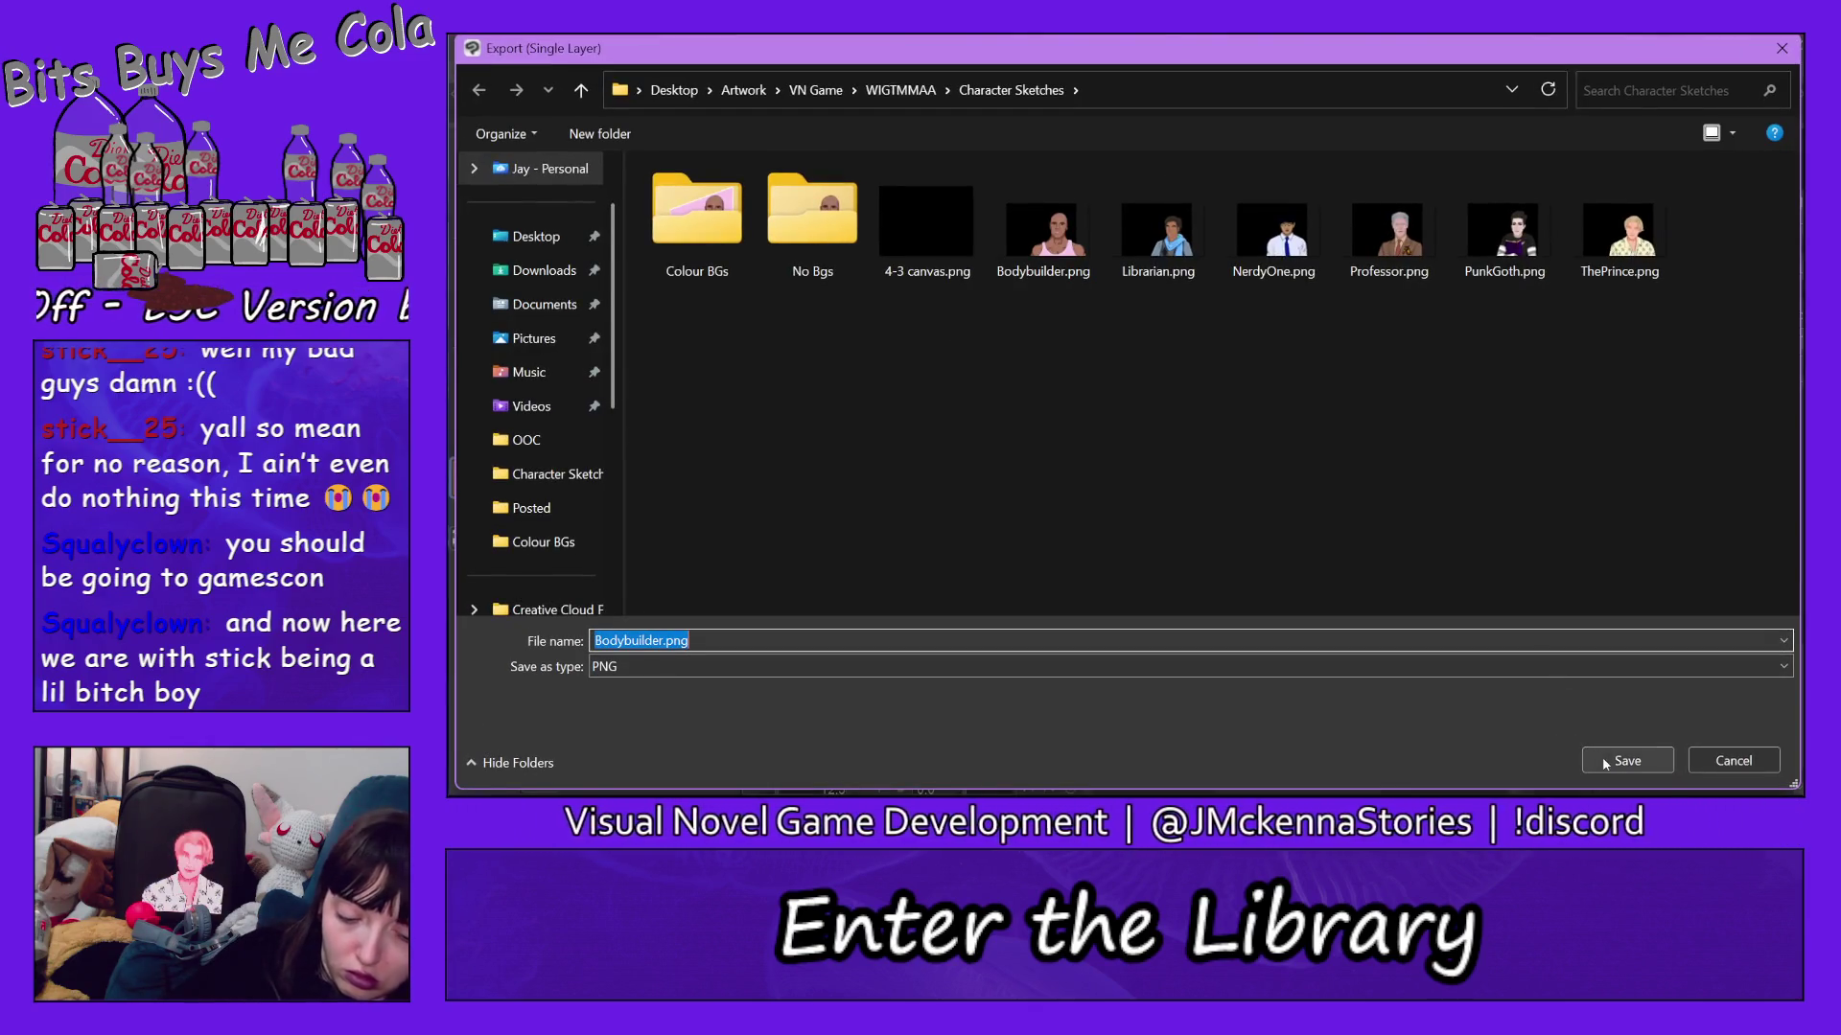
click(1638, 761)
click(1209, 425)
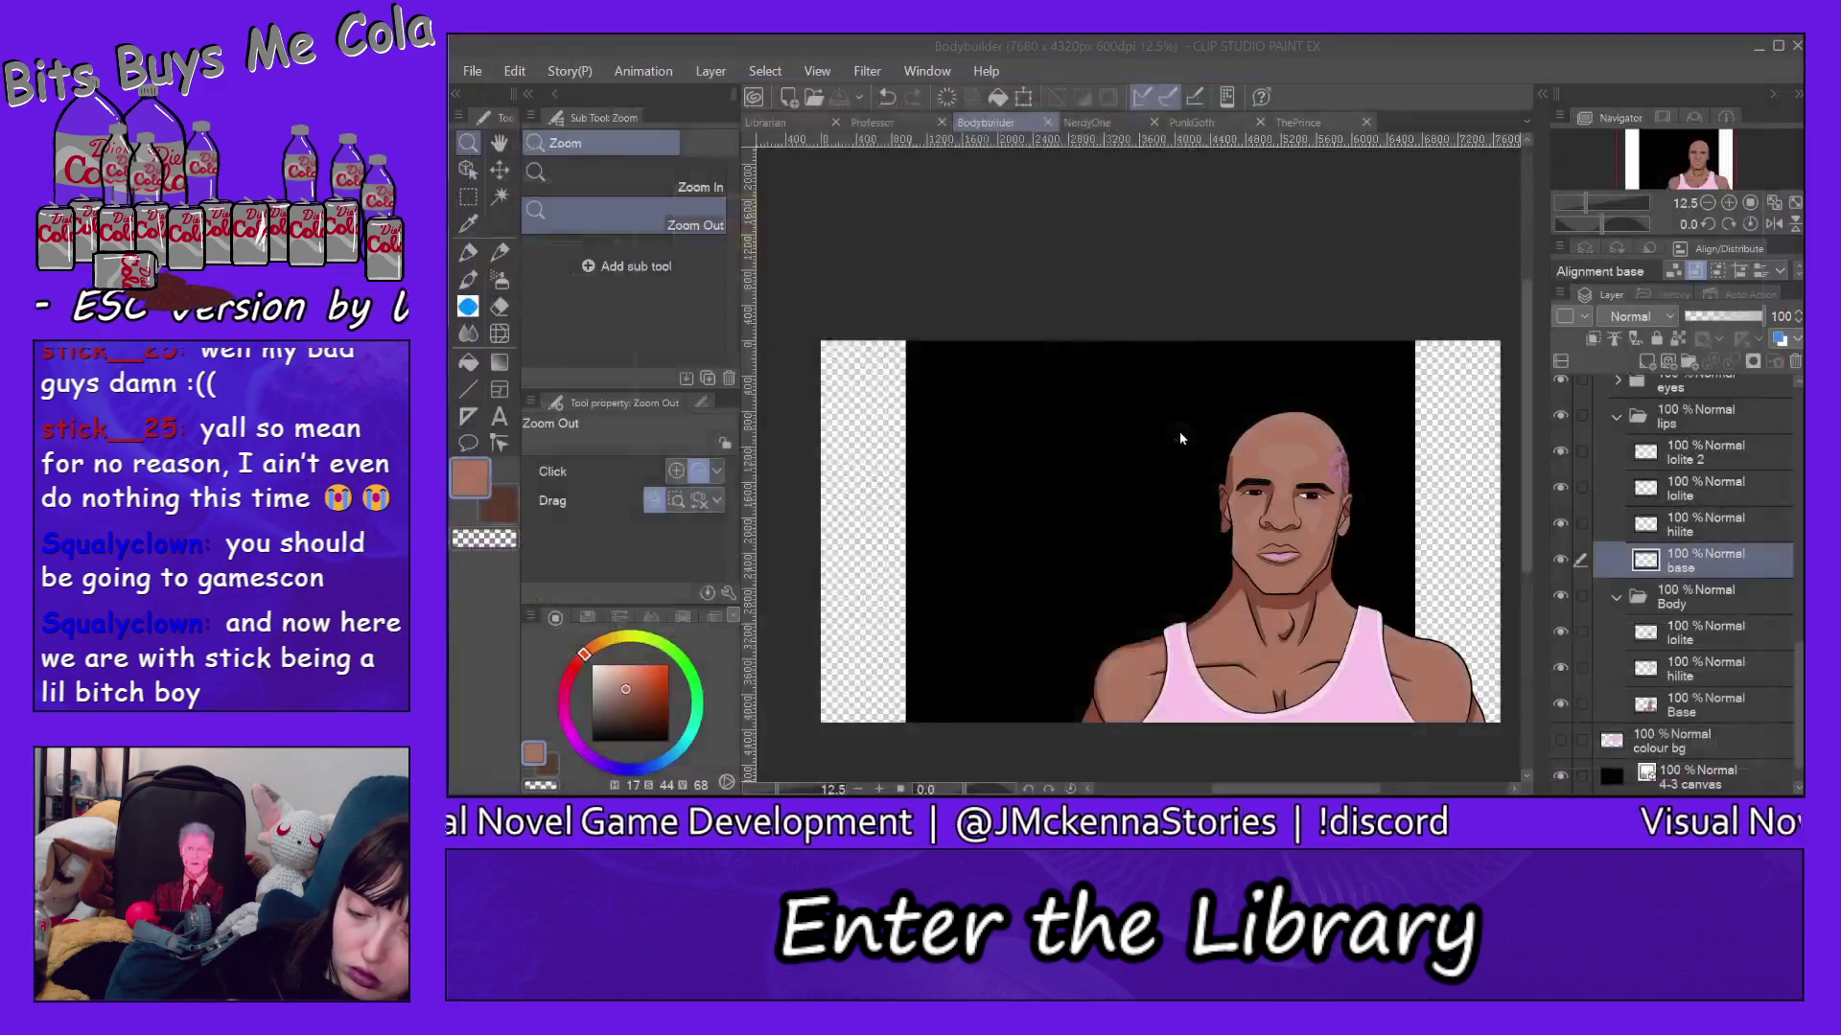
click(1149, 131)
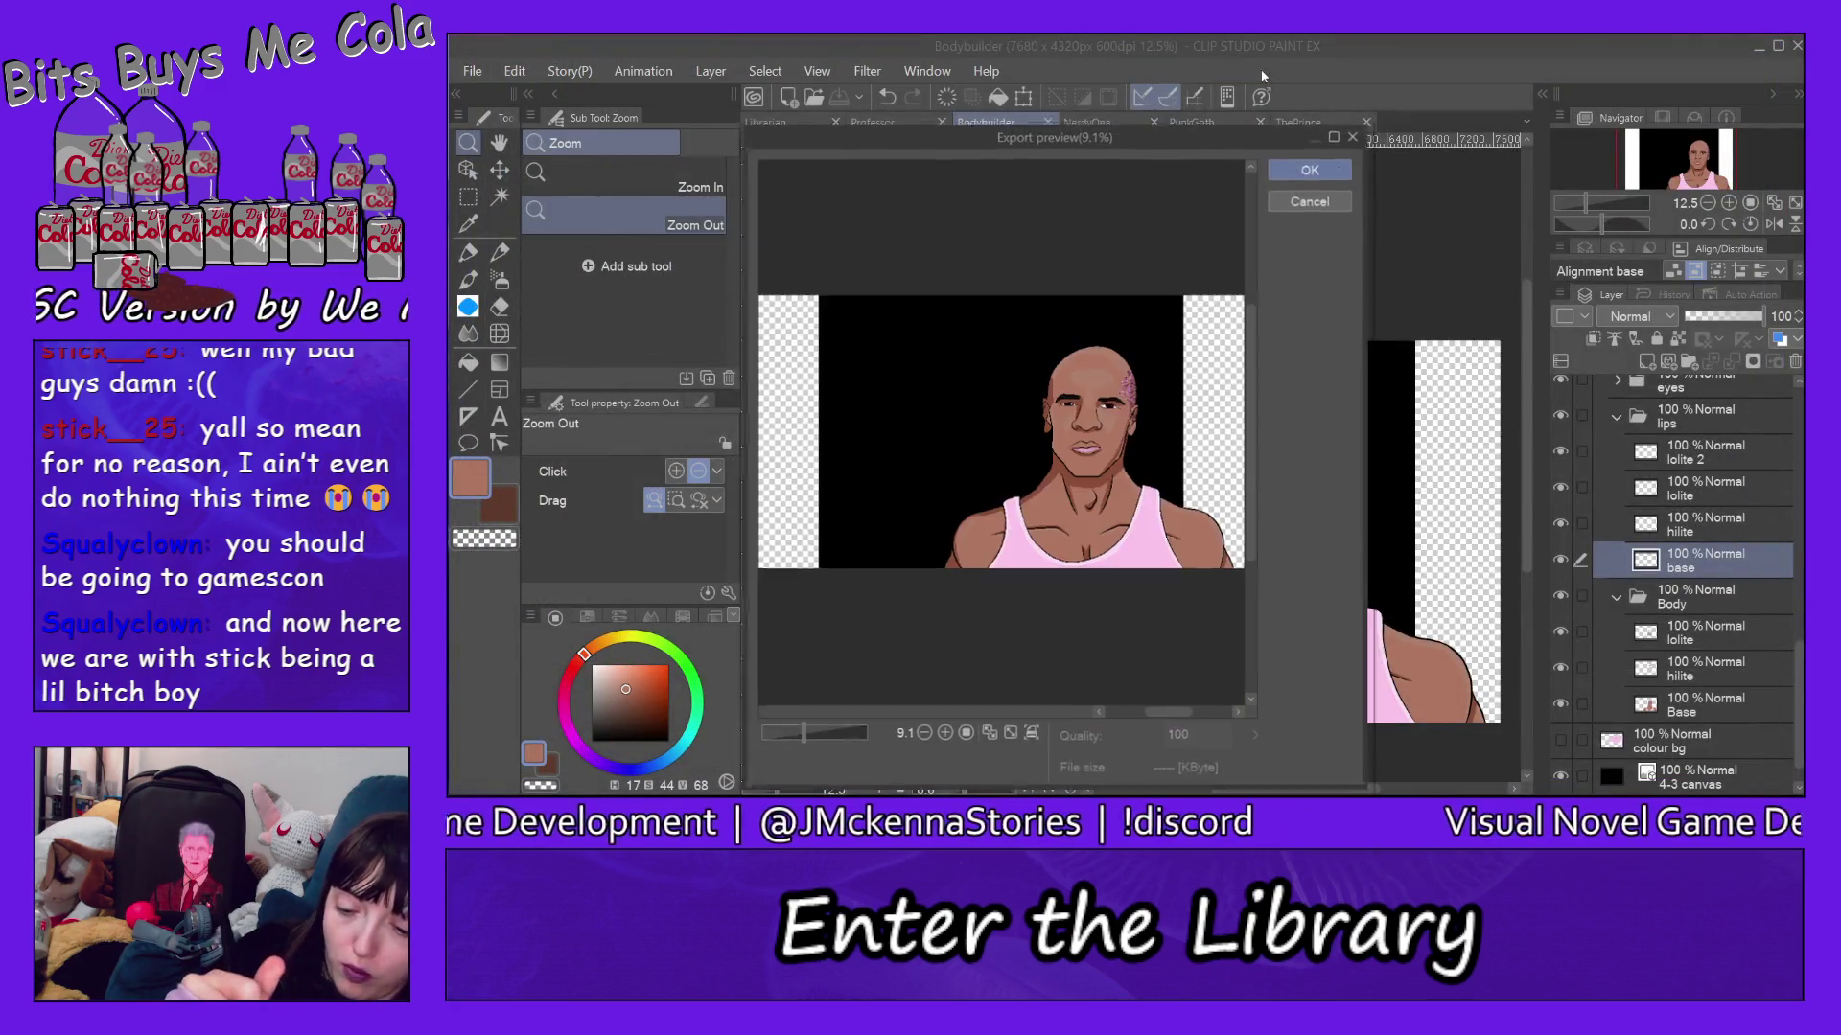
click(1315, 163)
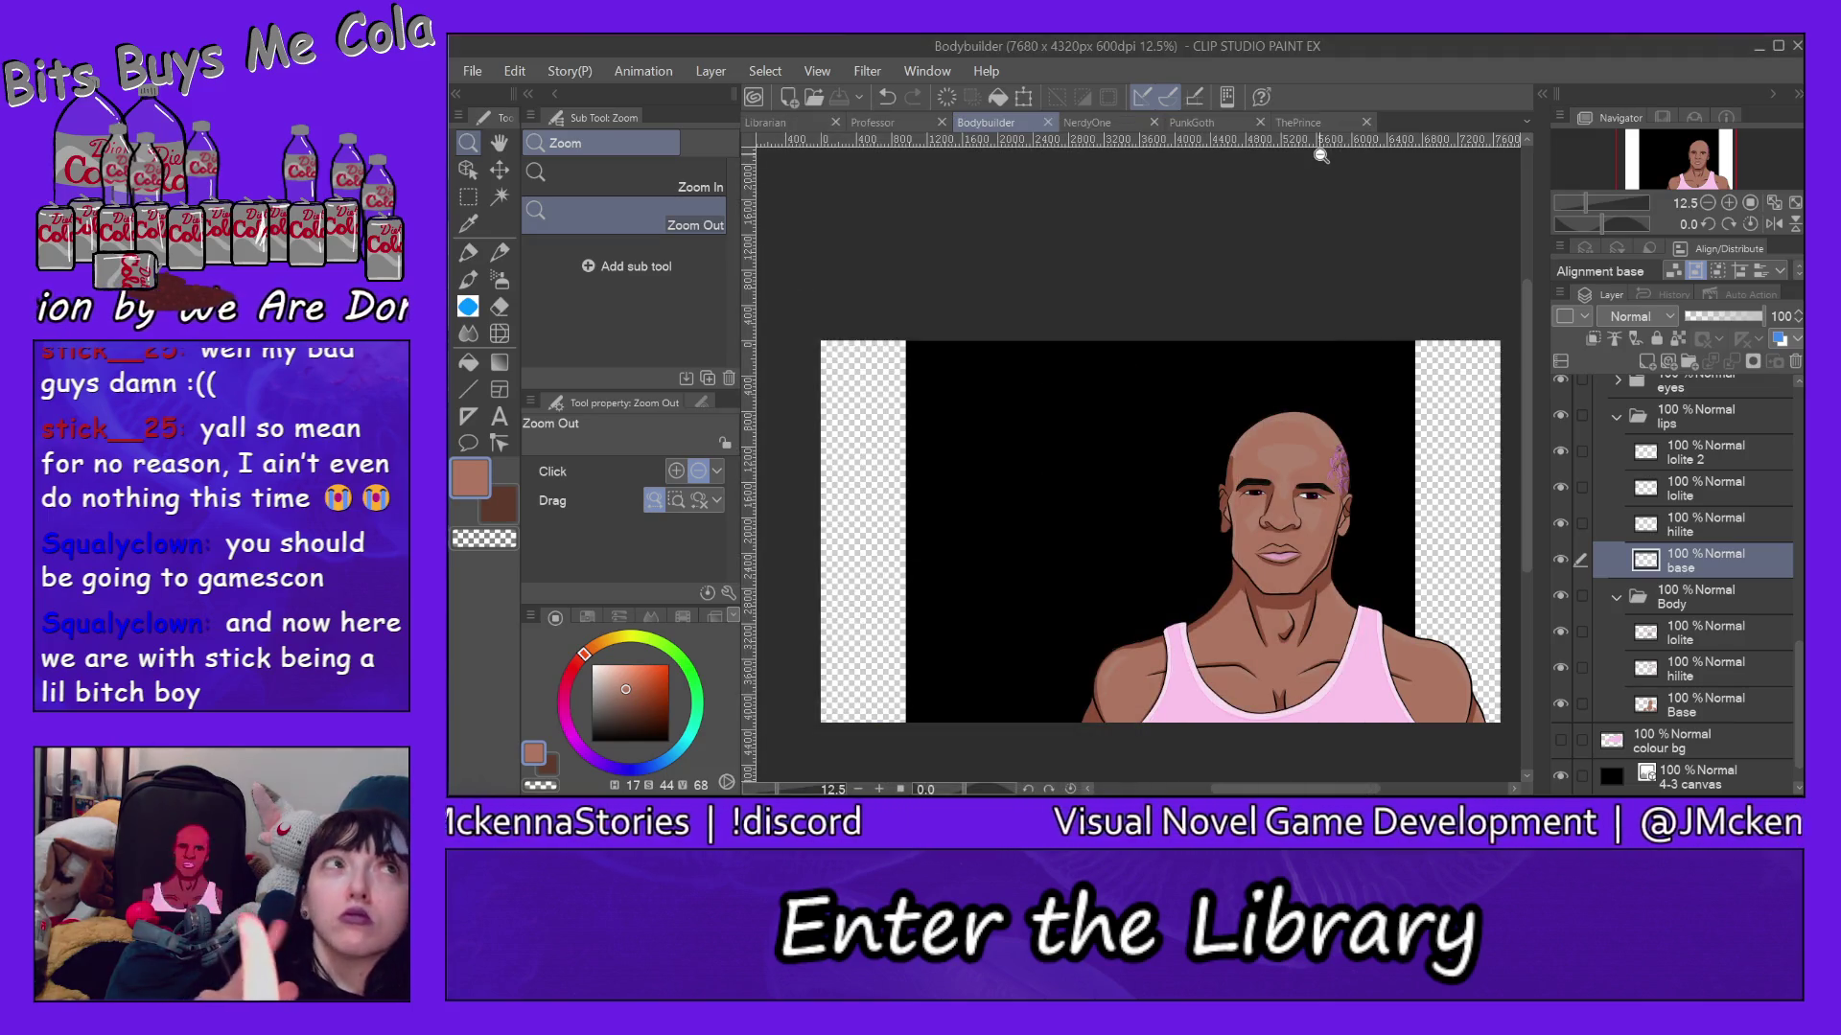
Look through the NerdyOne, PunkGoth and ThePrince drawings, then bring up the Librarian drawing.
click(1099, 123)
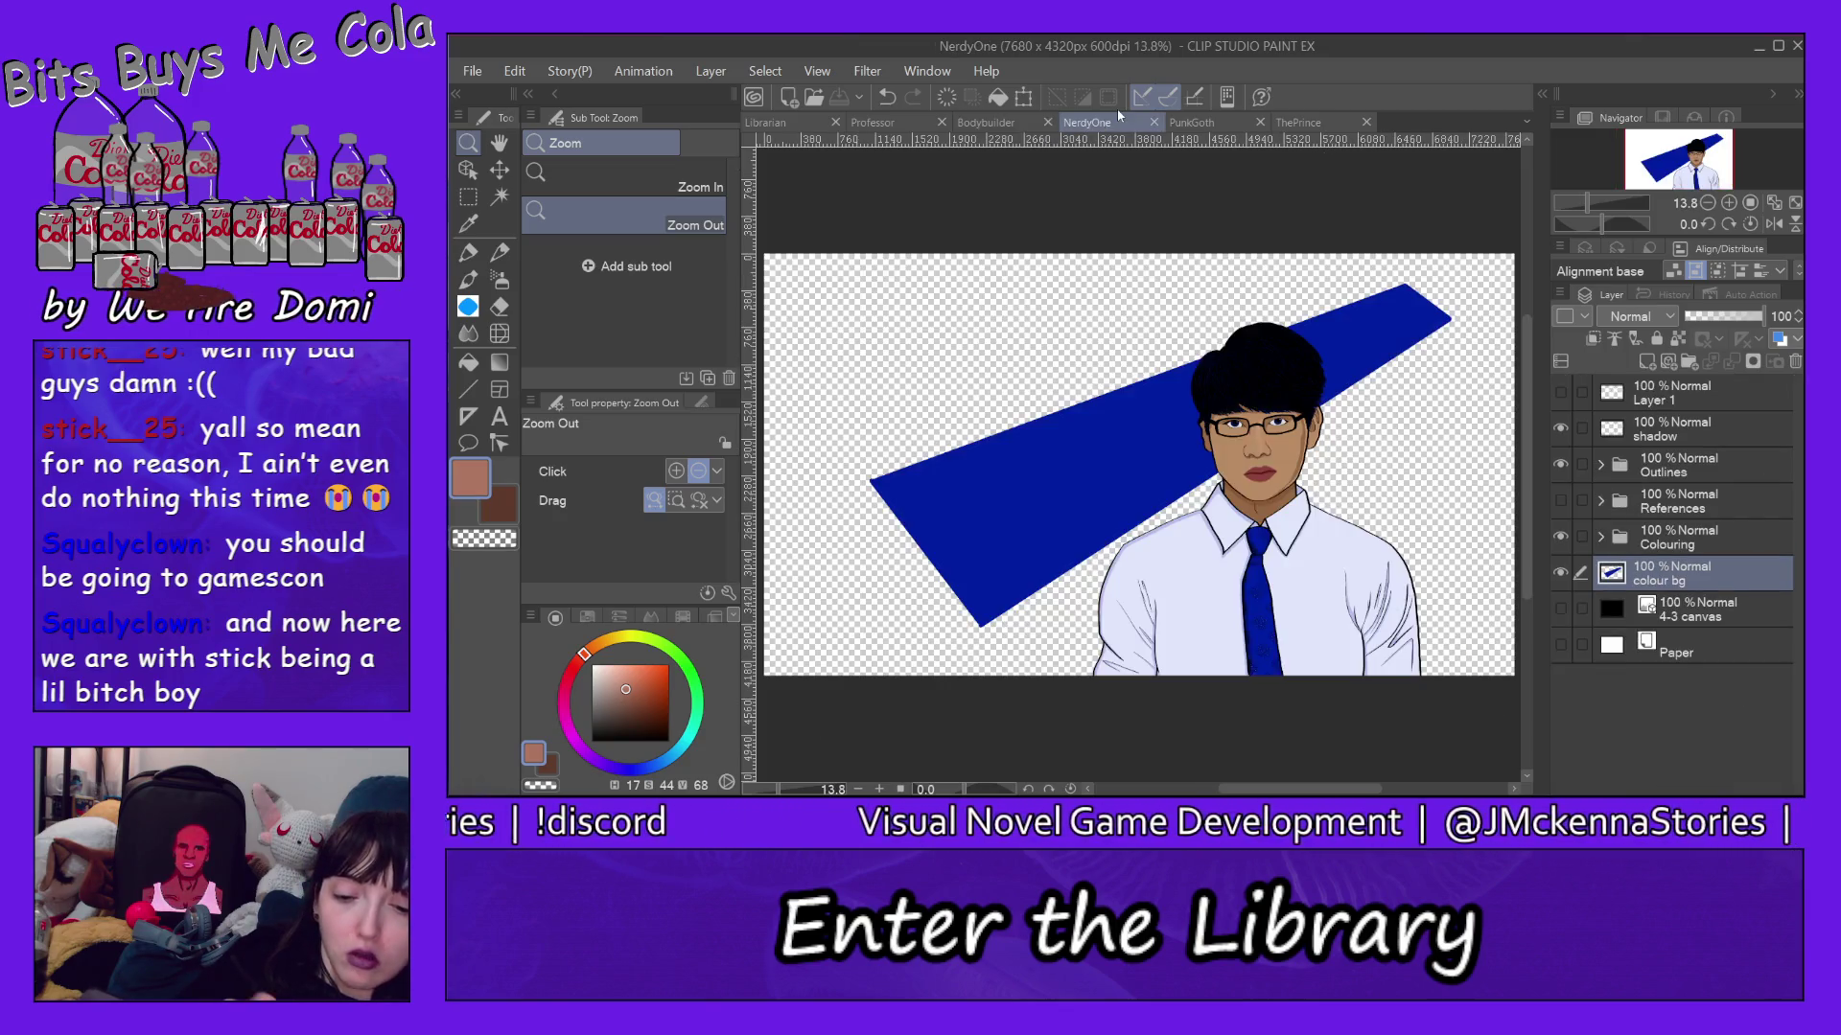
click(1239, 119)
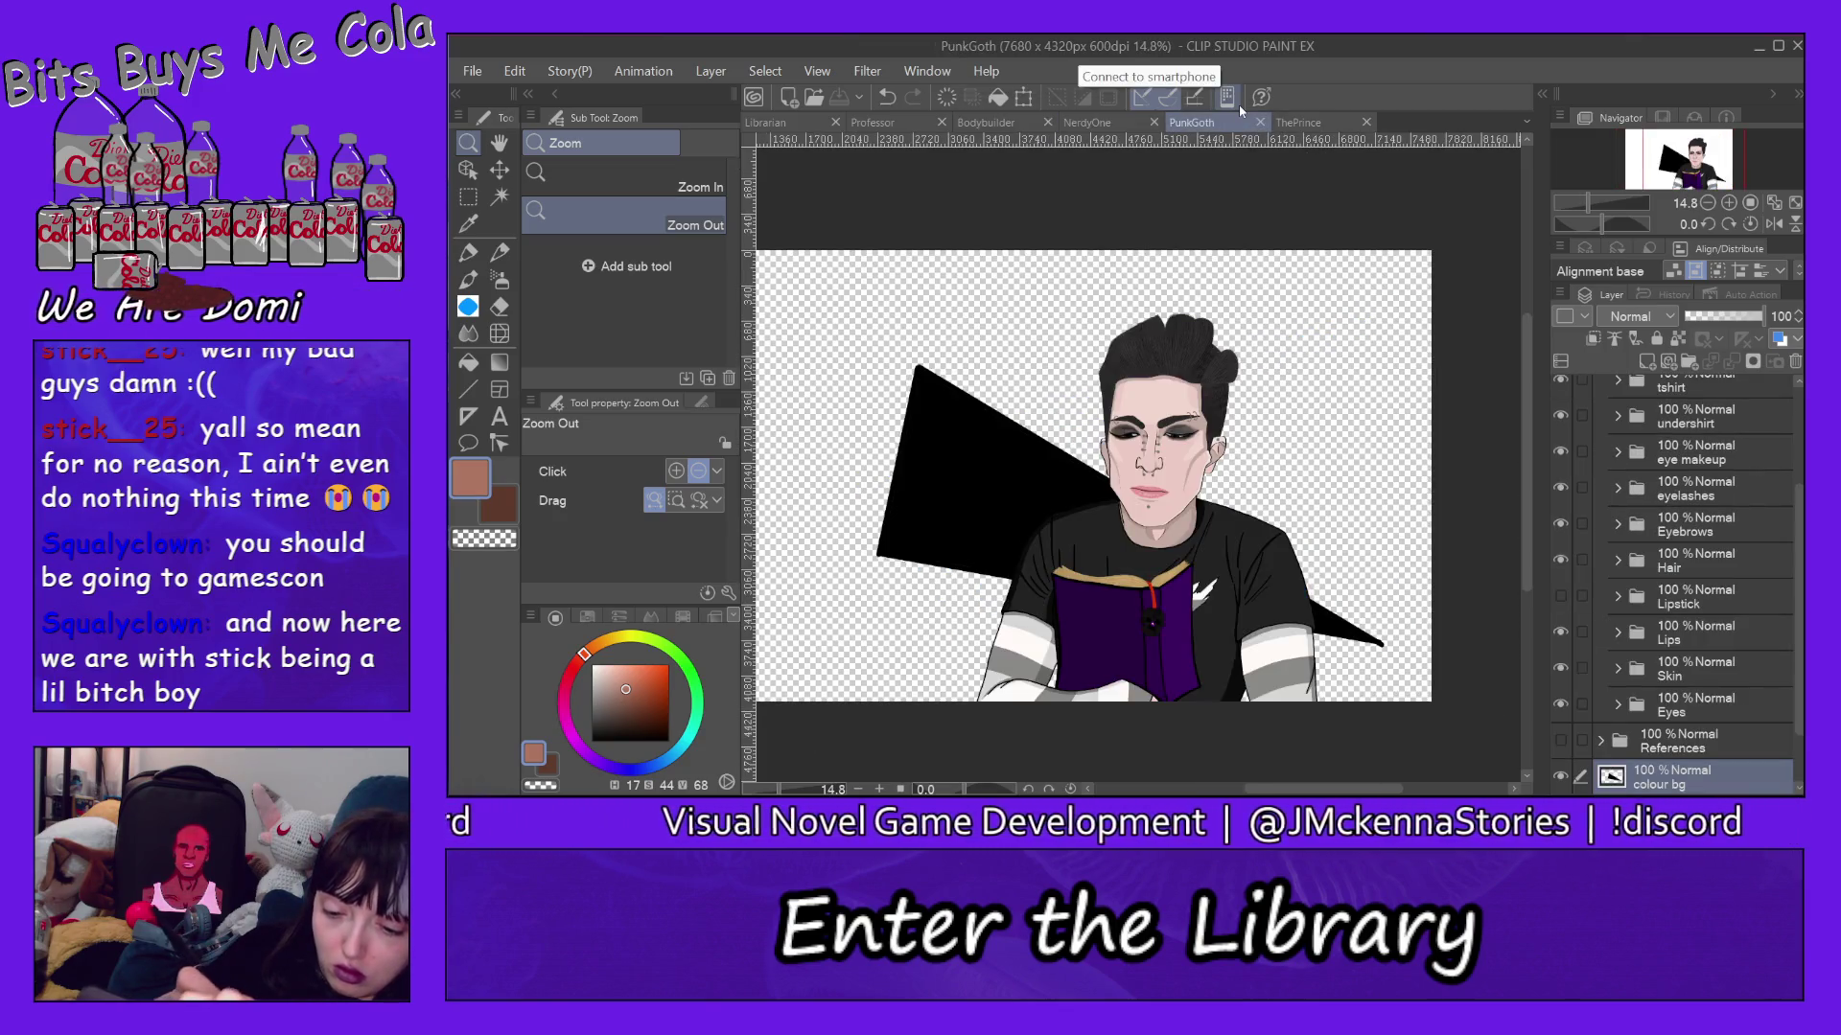
click(1340, 122)
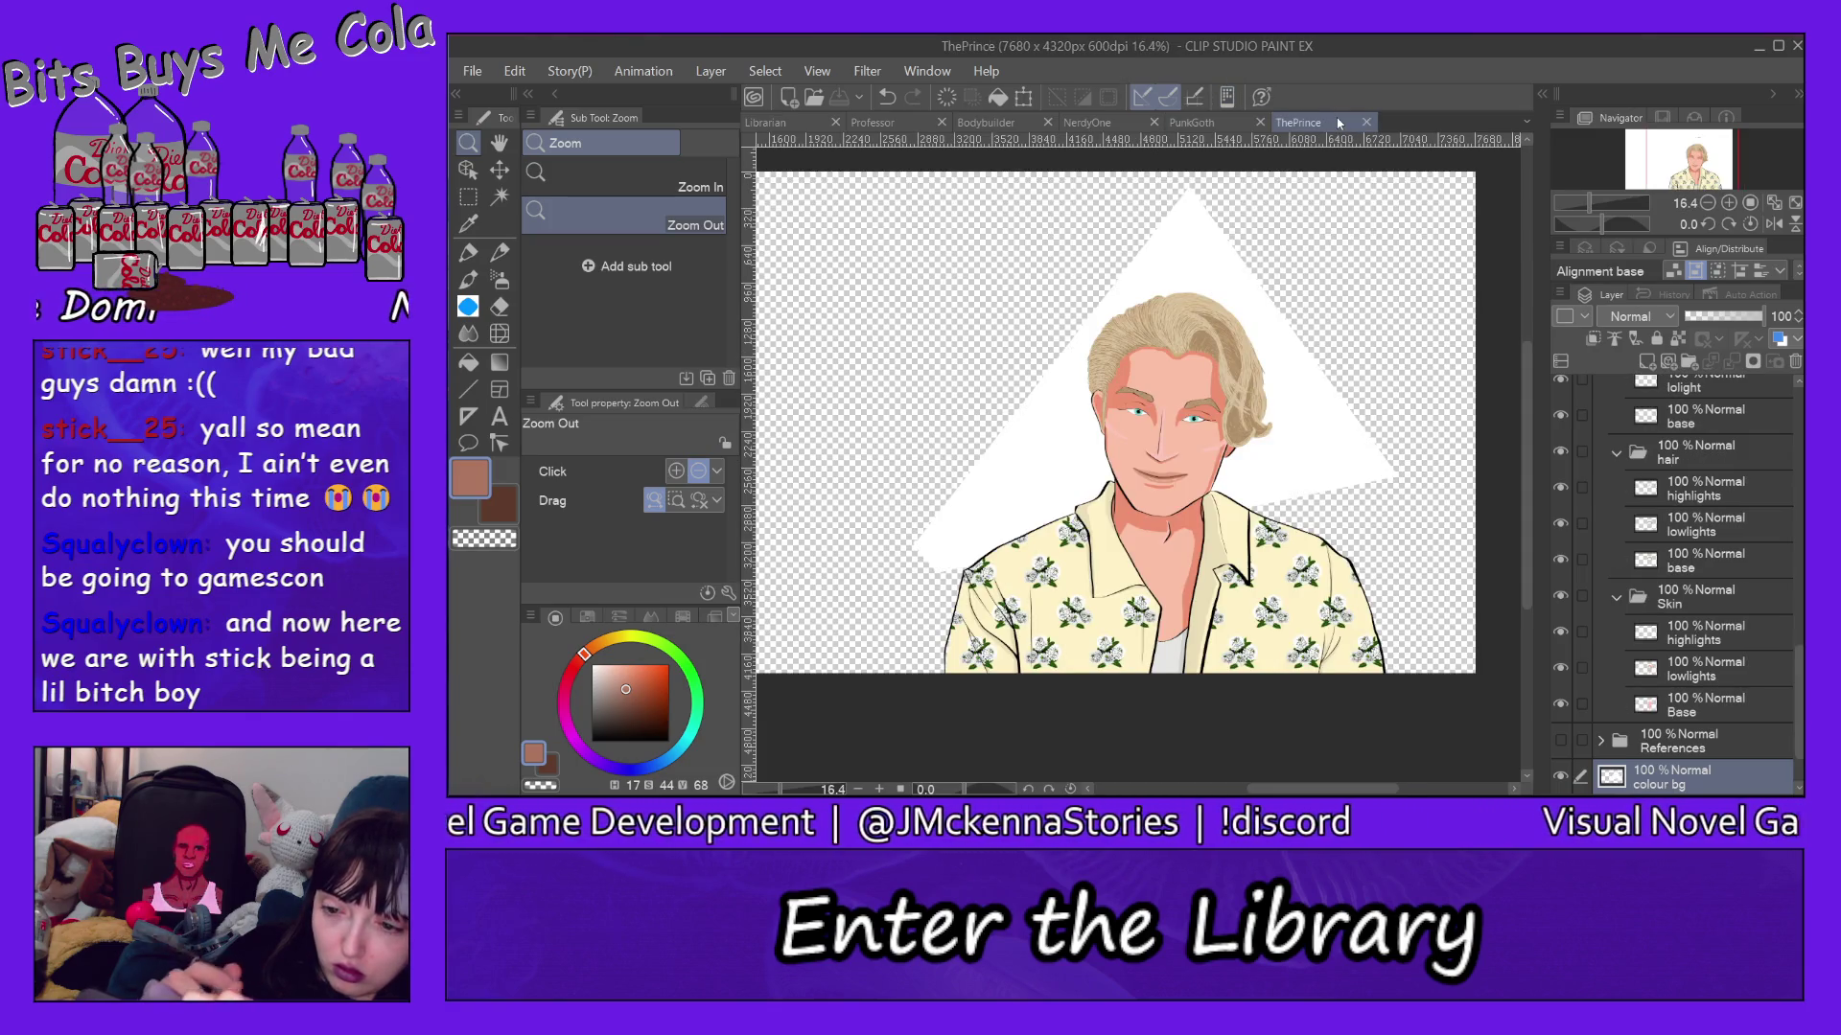
click(789, 121)
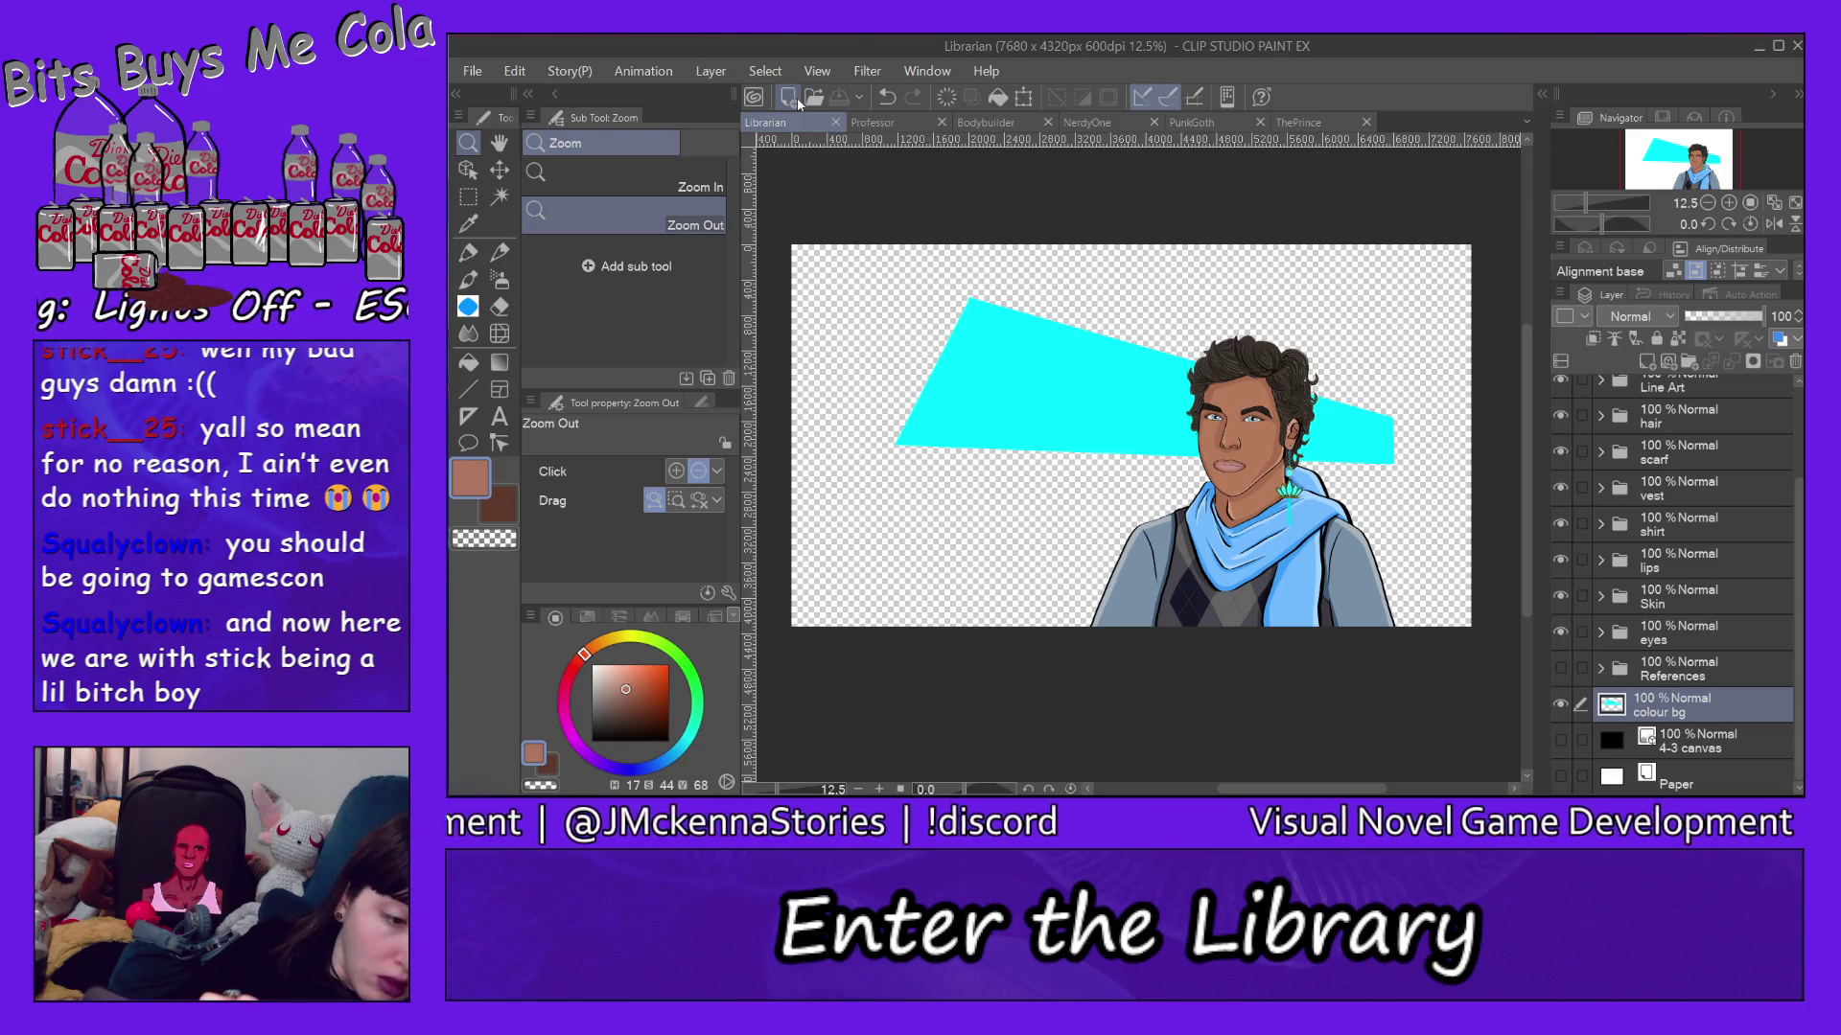
Zoom in to 25% on the Librarian character's face with the Zoom In tool.
click(699, 182)
click(1251, 477)
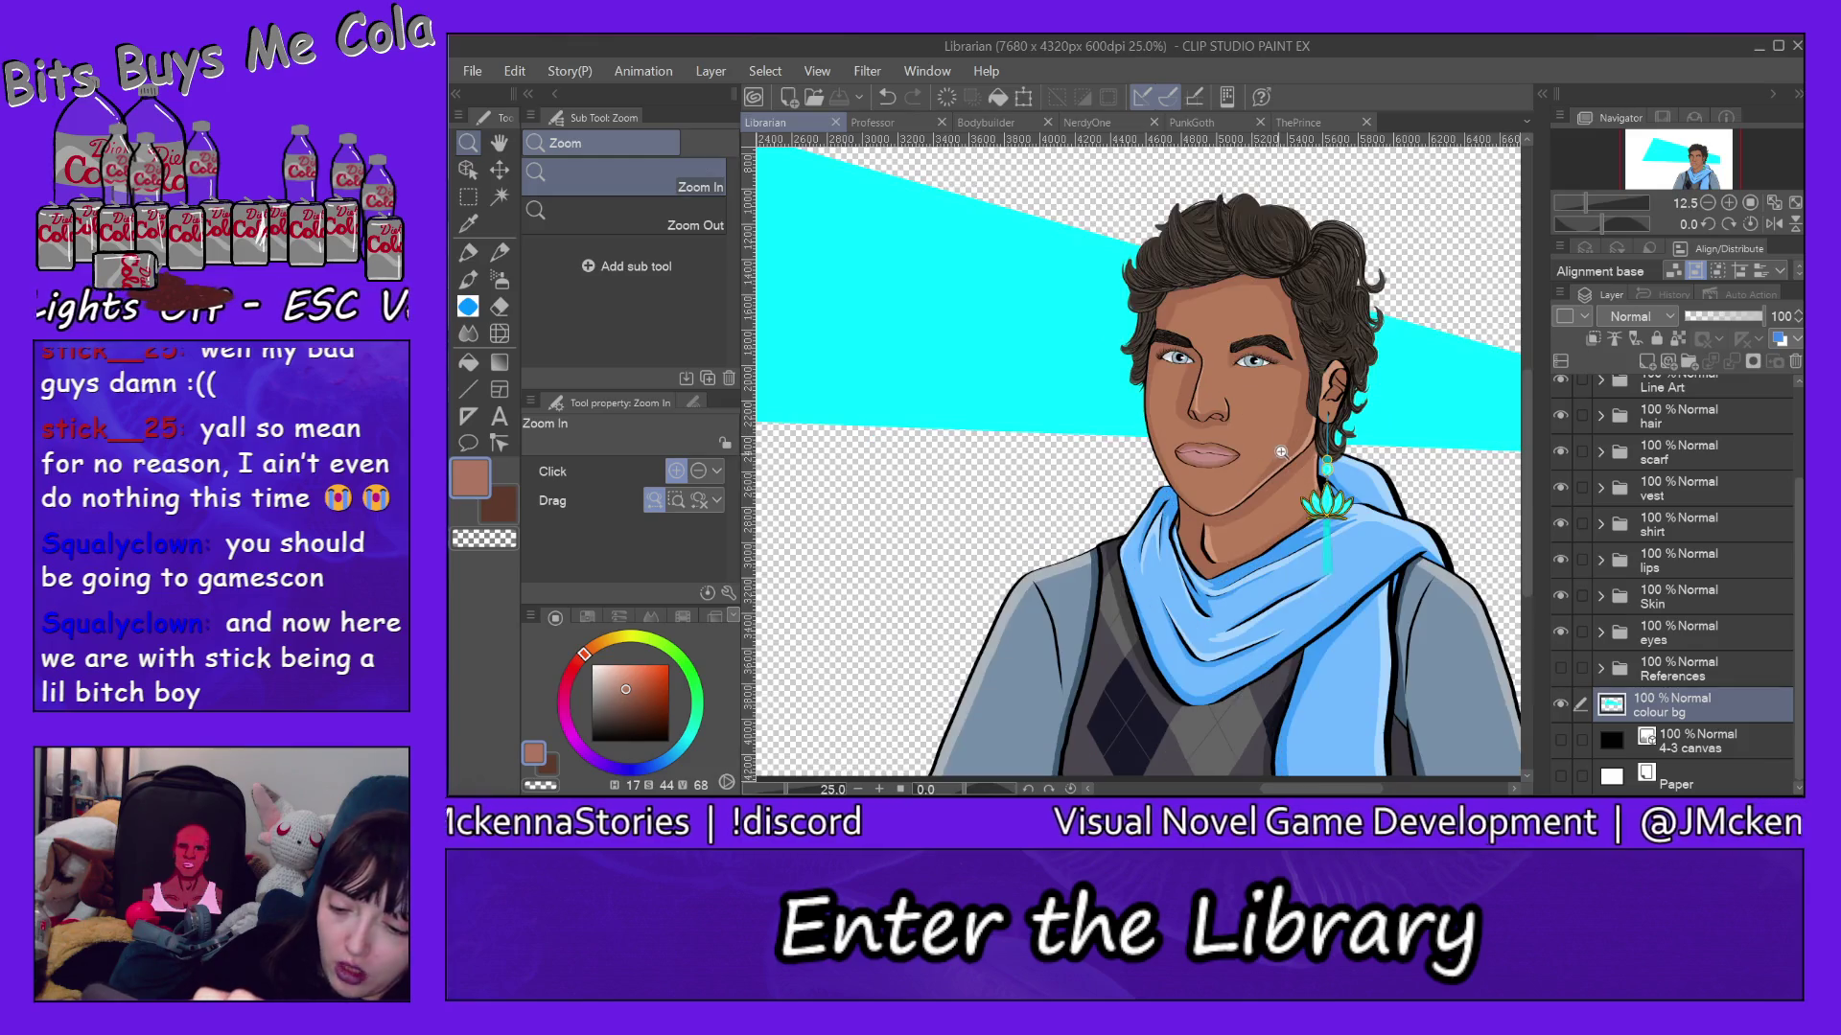